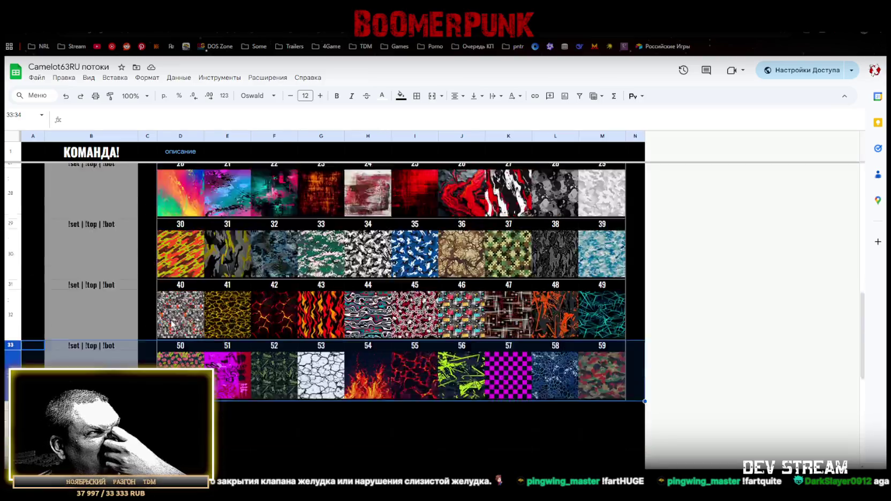
Paste blank row 17's dark formatting over row 22 to make a spacer row
scroll(159, 329, "up", 10)
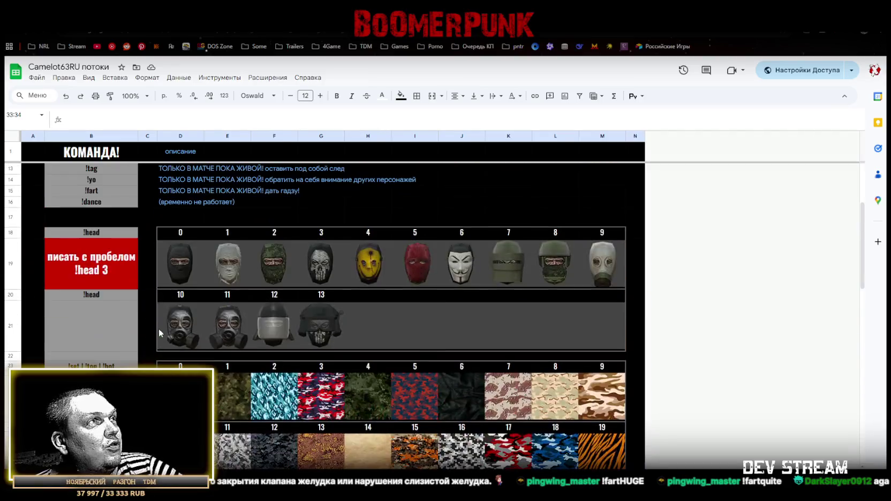
scroll(149, 276, "up", 3)
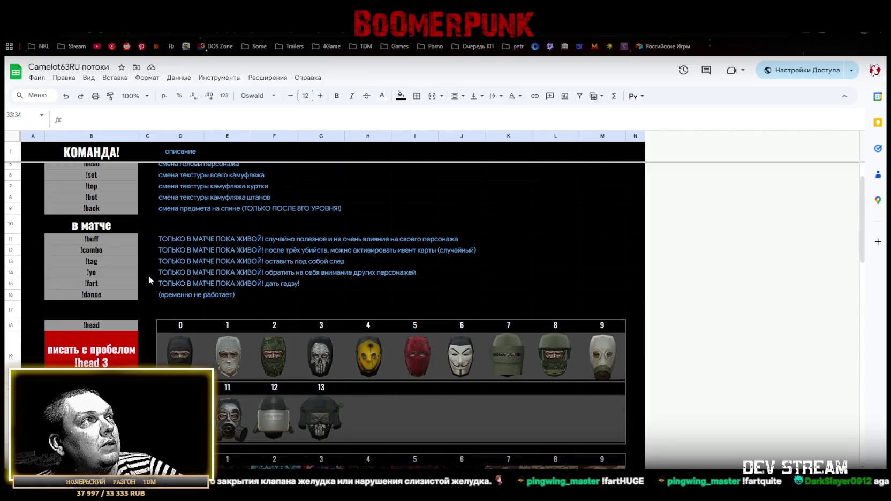
left_click(100, 309)
scroll(101, 309, "down", 3)
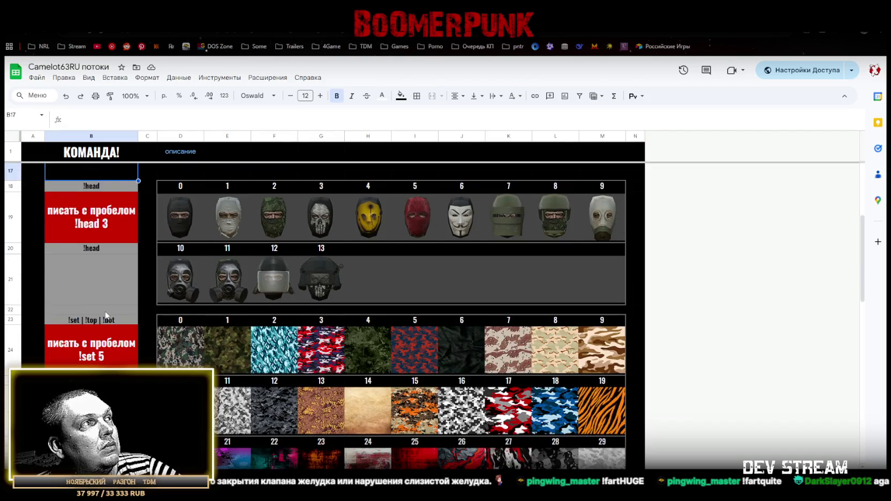
right_click(10, 311)
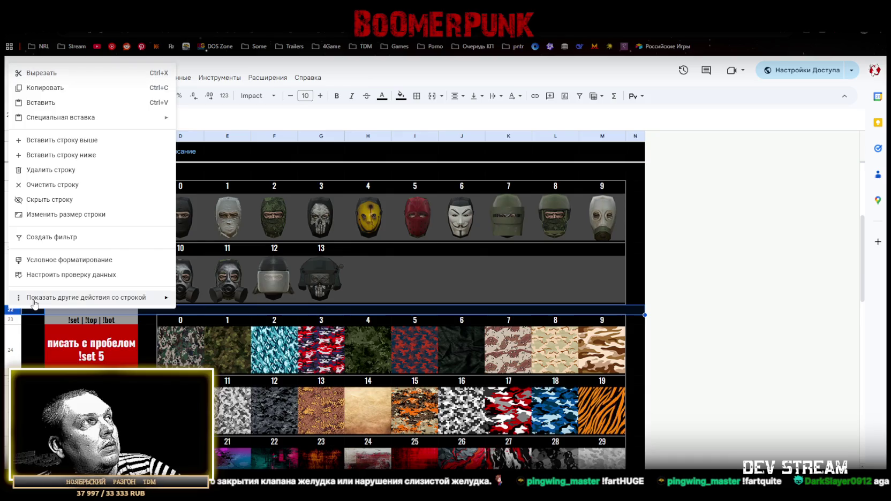
mouse_move(86, 297)
left_click(351, 308)
scroll(16, 266, "up", 2)
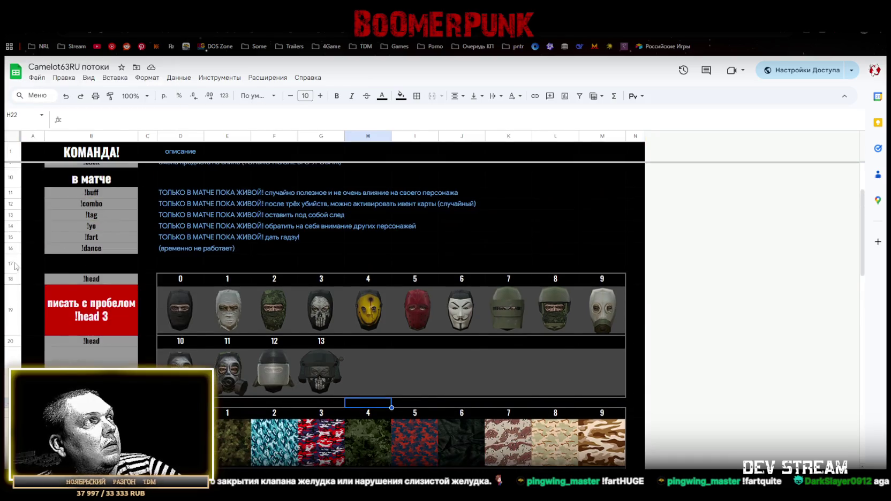
left_click(10, 263)
left_click(10, 407)
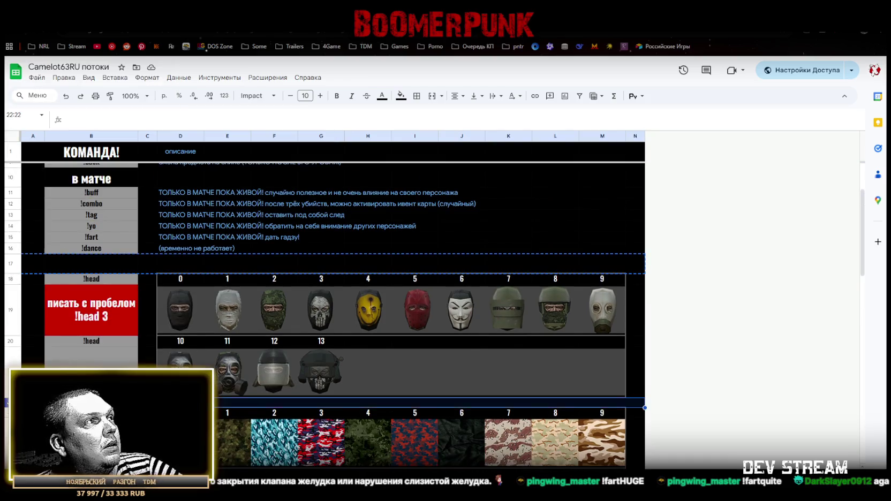
key("ctrl+v")
left_click(104, 269)
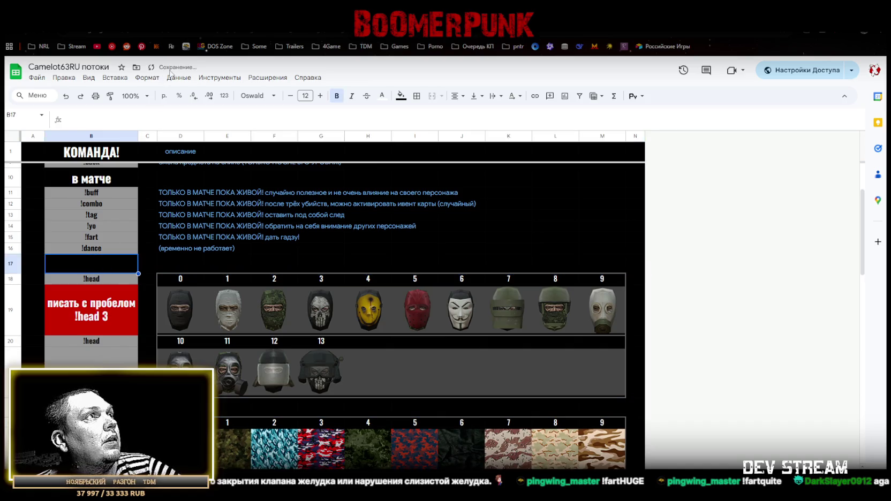
Copy the КОМАНДА! title style into B17 and retitle it ГОЛОВЫ
left_click(98, 155)
key("ctrl+c")
left_click(98, 266)
key("ctrl+v")
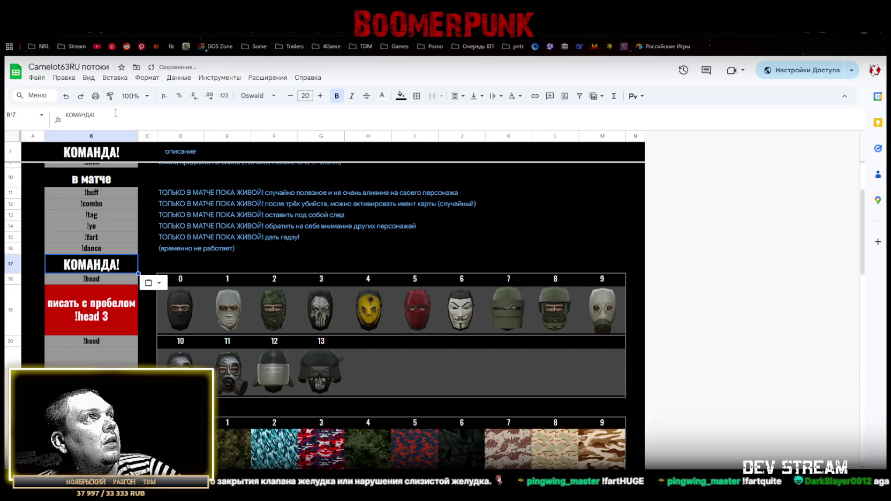
left_click_drag(113, 114, 9, 118)
type("UJKJD")
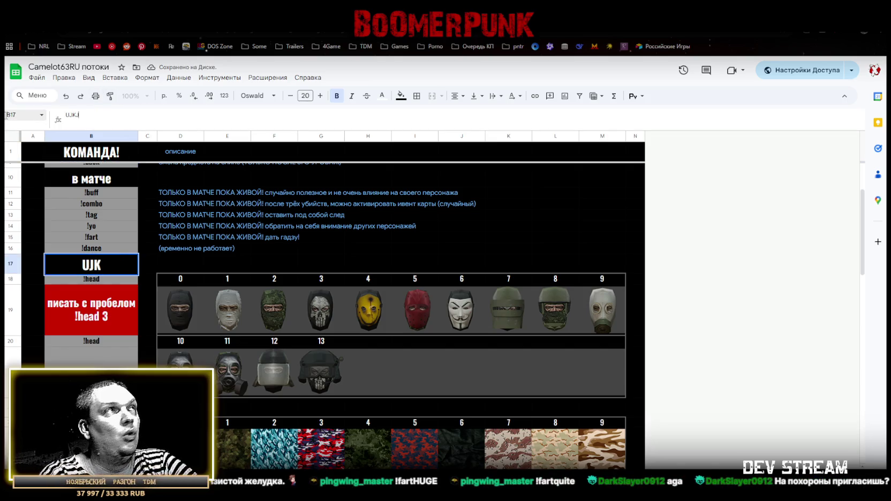
key("BackSpace")
key("BackSpace")
key("BackSpace")
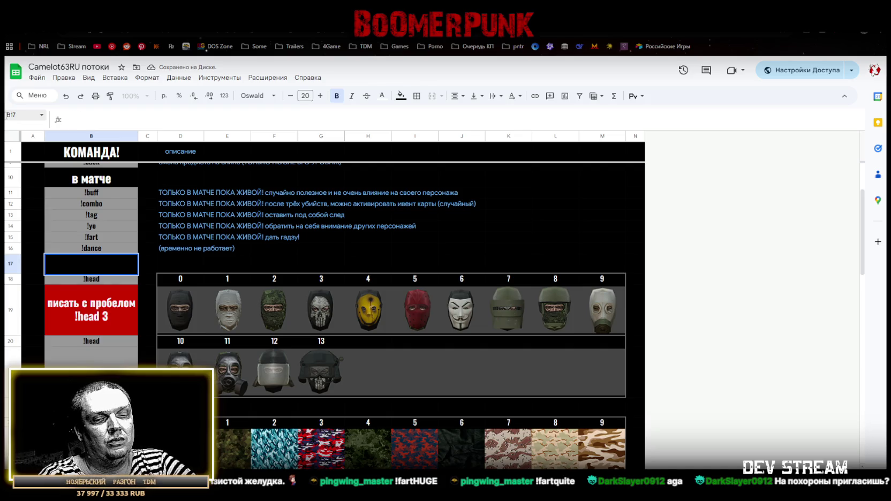
type("головы")
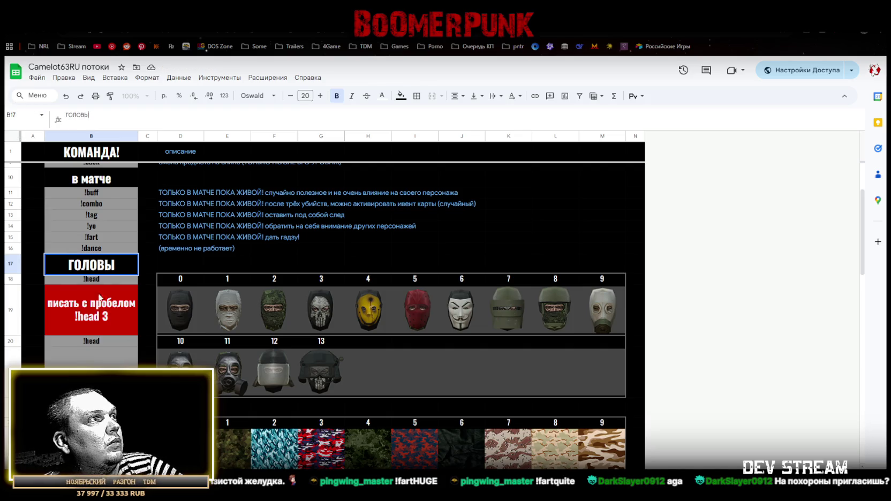
left_click(123, 367)
Enter the large КАМУФЛЯЖ heading in cell B22
left_click(123, 375)
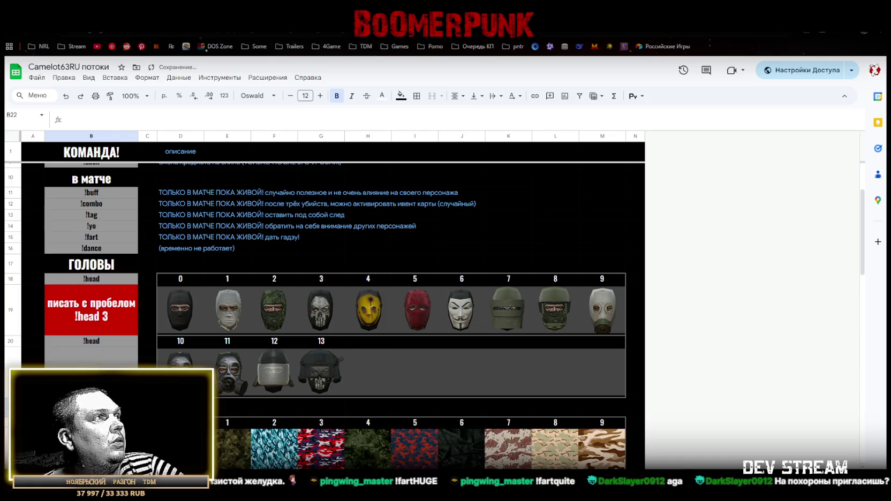
type("КАМУФЛЯ")
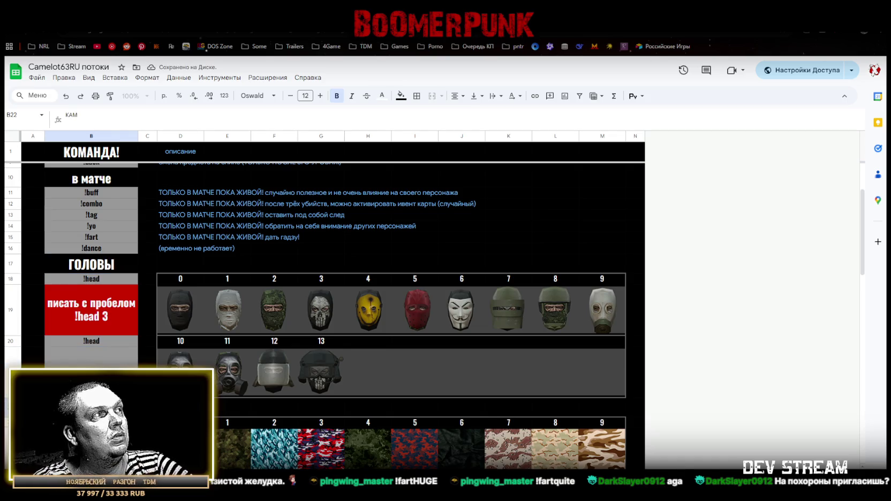
type("Ж!")
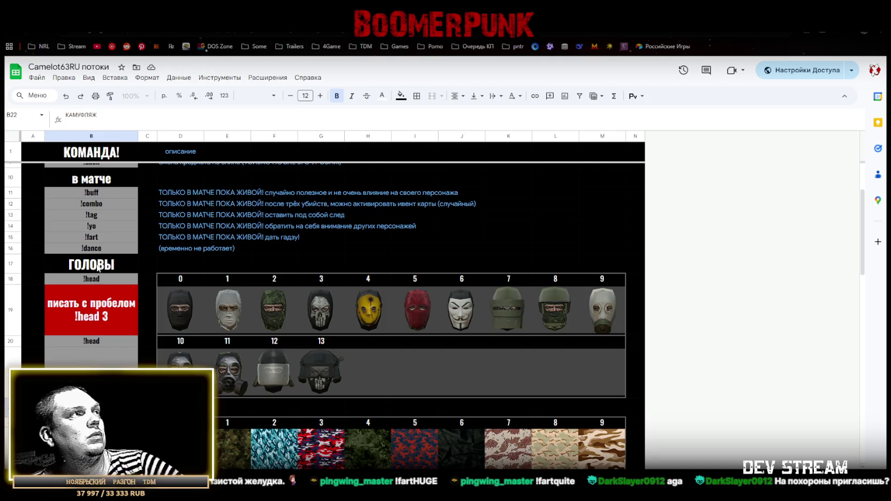
key("Escape")
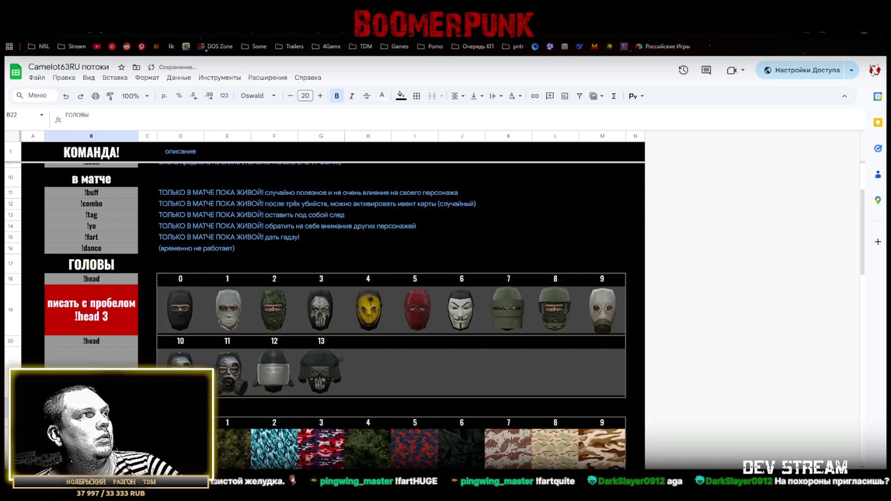
type("КАМУФЛЯЖ")
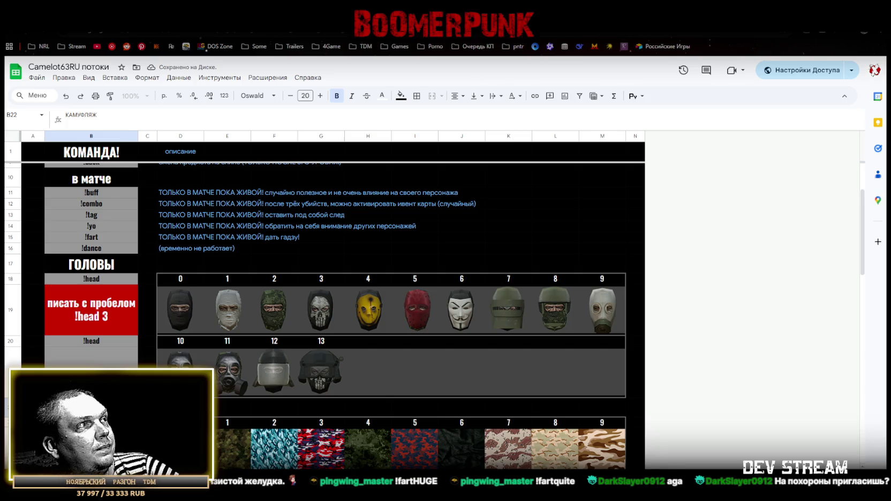
key("Tab")
scroll(343, 316, "down", 10)
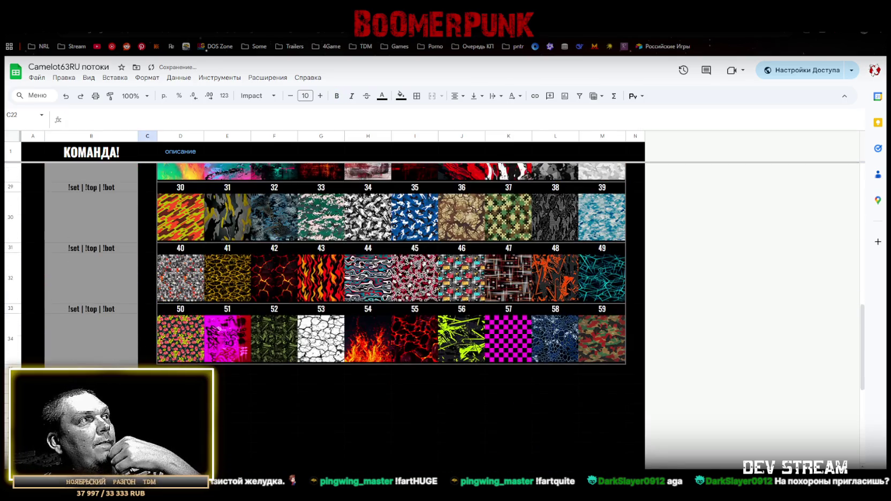
Copy the КАМУФЛЯЖ heading and first swatch row, pasting them at row 35
scroll(53, 318, "up", 5)
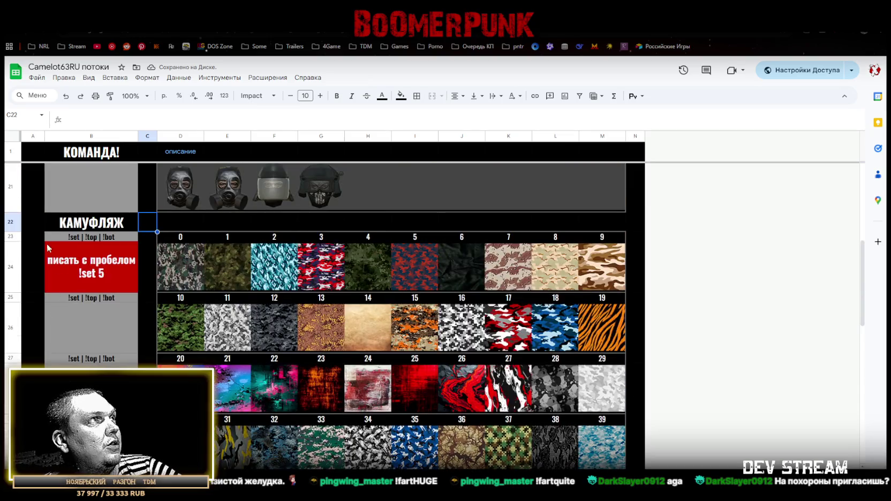
left_click(12, 225)
left_click_drag(17, 242, 40, 272)
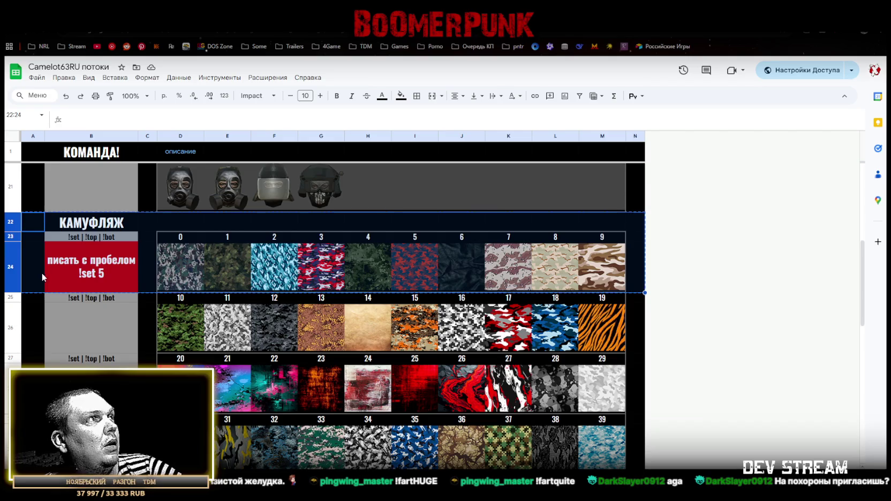
scroll(77, 351, "down", 5)
left_click(12, 371)
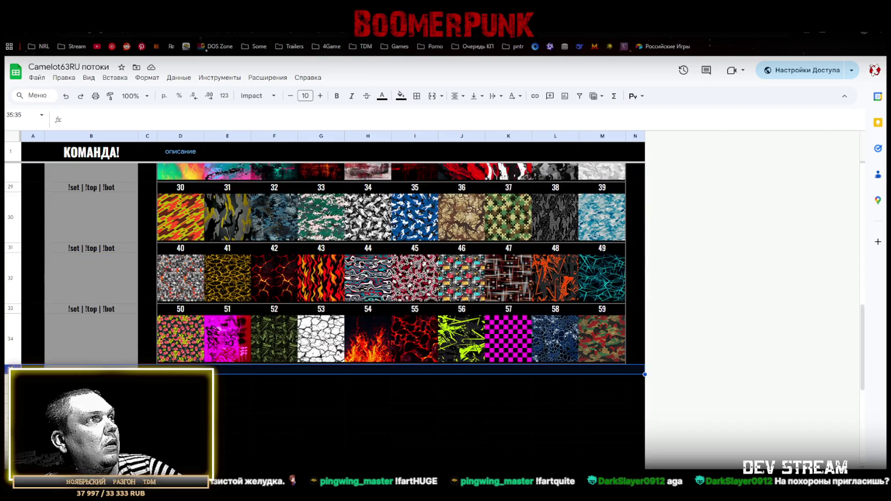
key("ctrl+v")
Rename the pasted heading in B35 to СПИНЫ
left_click(92, 372)
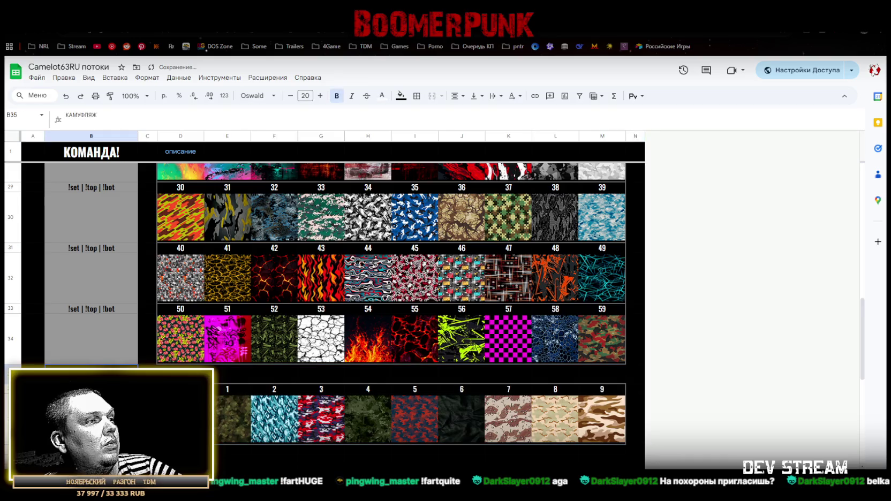
type("СПИНЫ")
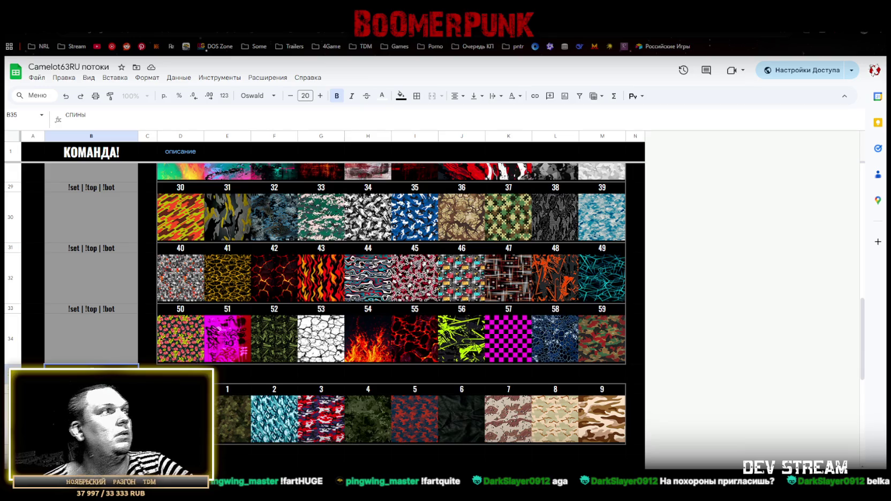
key("Return")
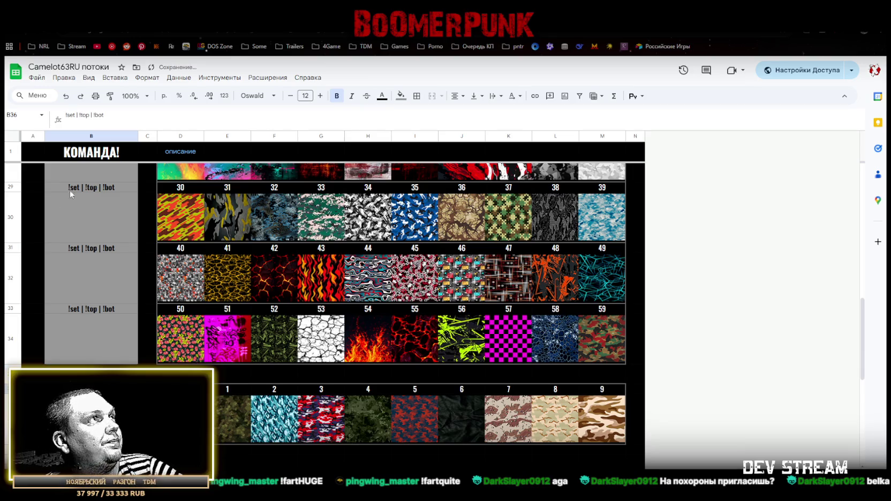
Change B36's command label to !back
triple_click(169, 116)
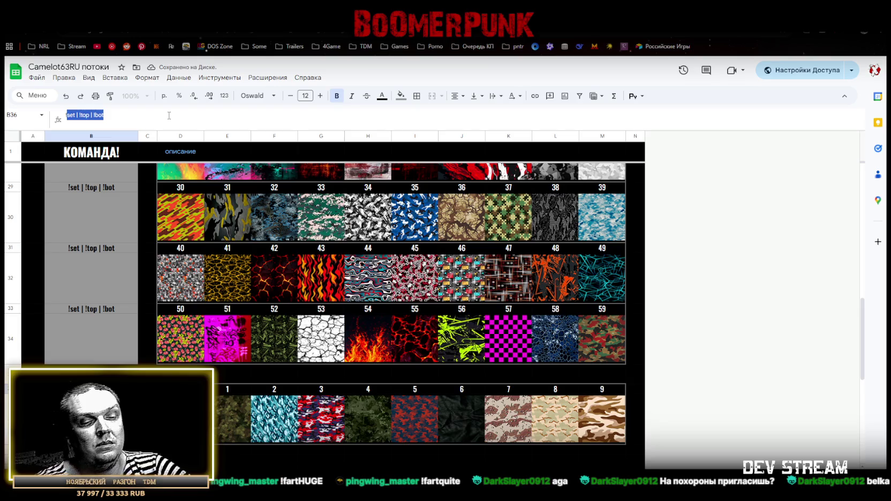
type("!ифо")
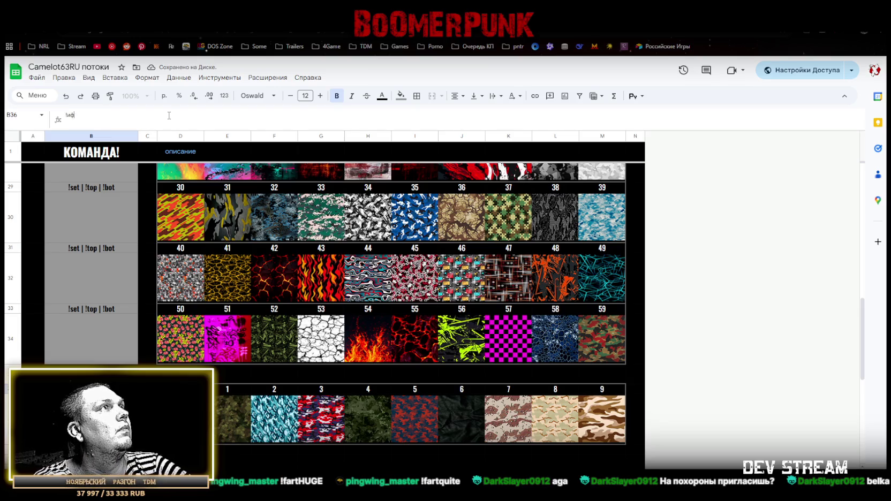
key("BackSpace")
key("BackSpace")
key("BackSpace")
type("back")
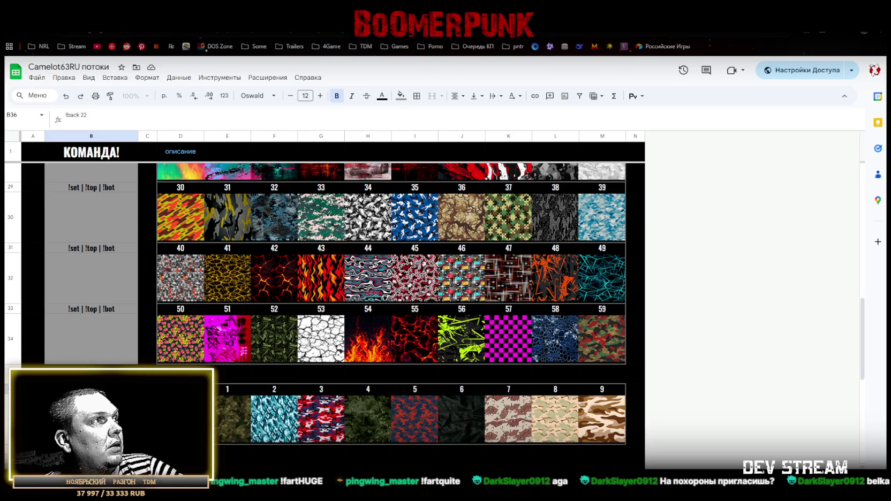
key("Return")
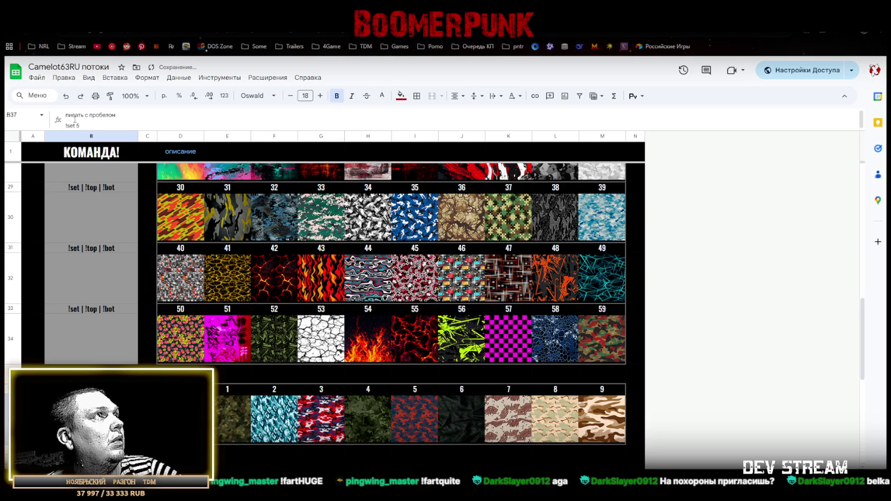
Replace the !set 5 example in B37 with !back 22
left_click_drag(68, 124, 91, 125)
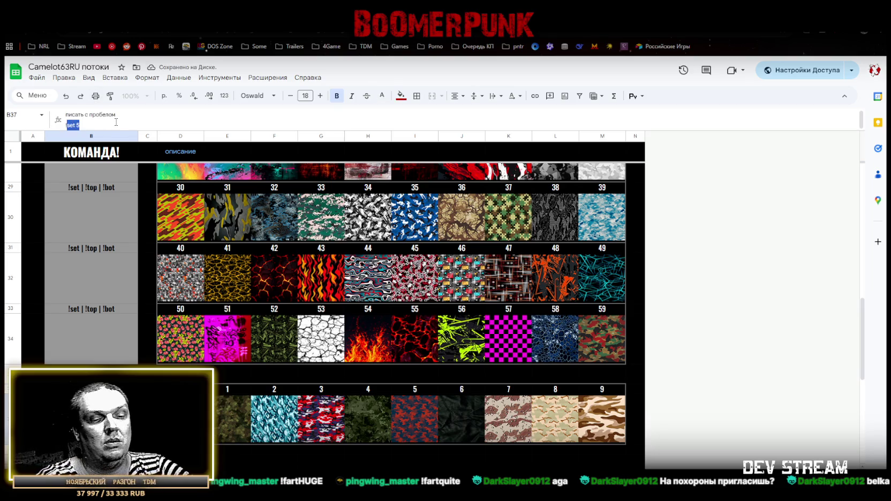
type("!back22")
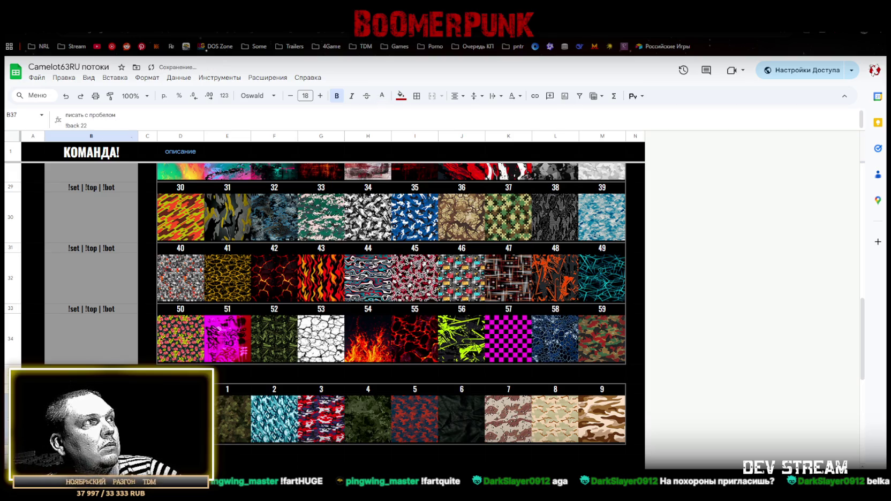
key("Return")
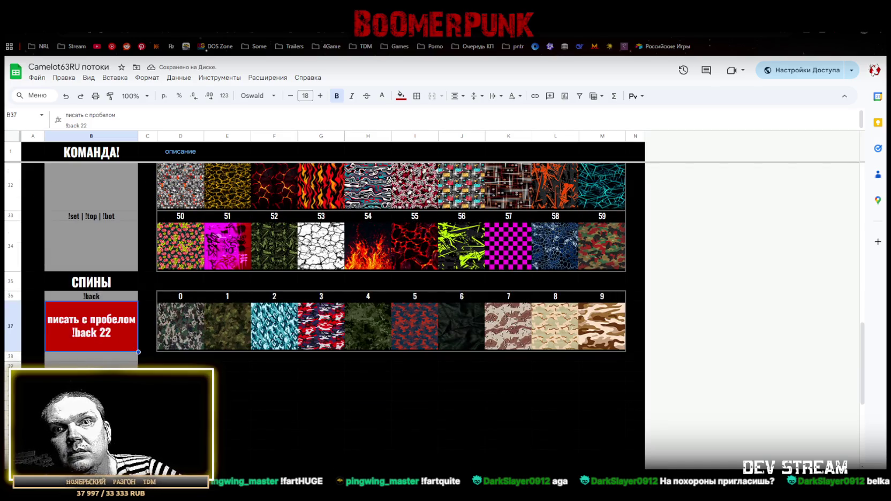
left_click(93, 328)
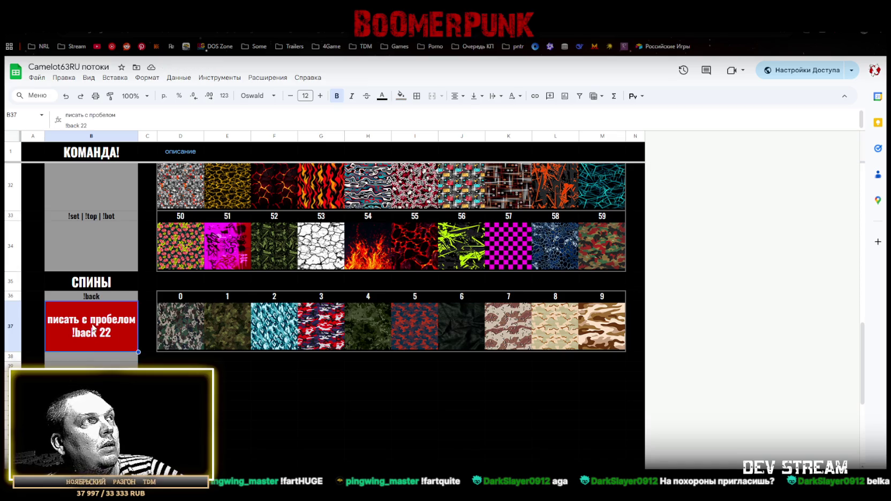
scroll(85, 324, "down", 2)
scroll(84, 322, "up", 4)
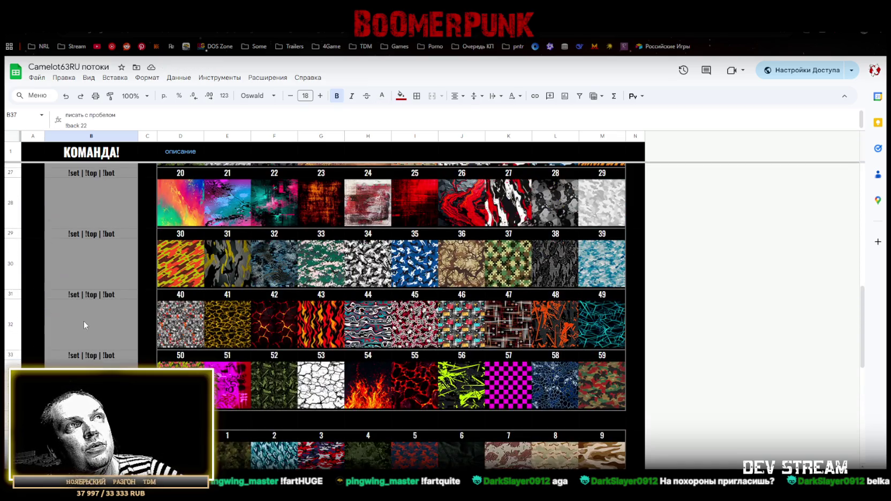
scroll(84, 320, "up", 5)
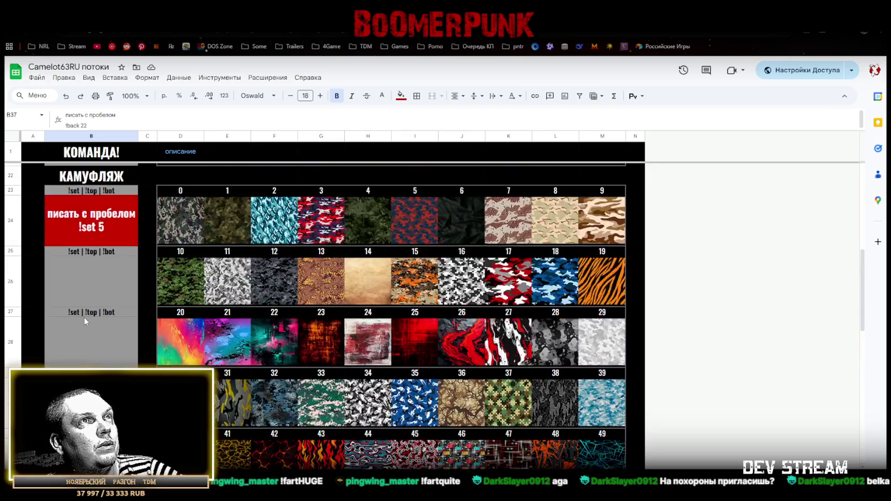
scroll(84, 321, "down", 7)
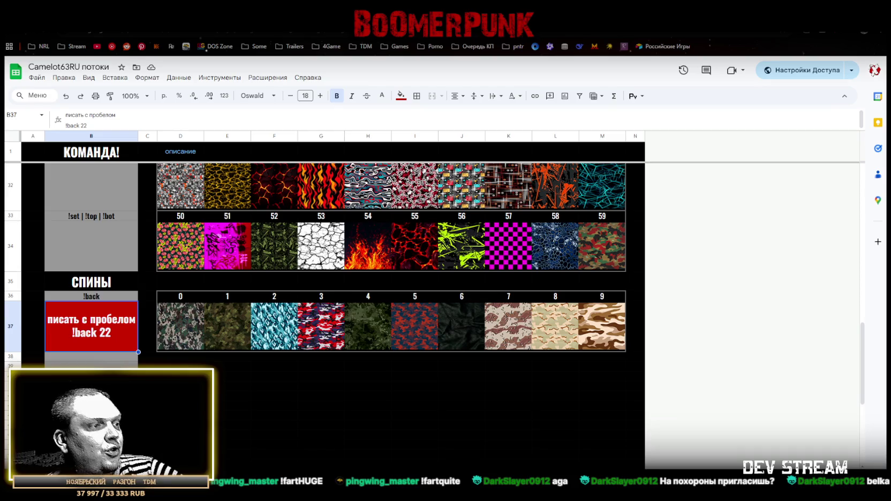
key("alt+Tab")
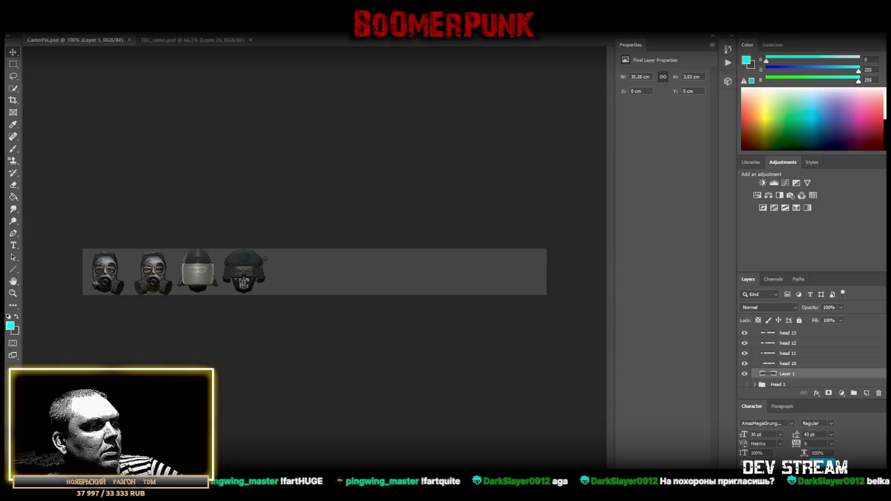
key("alt+Tab")
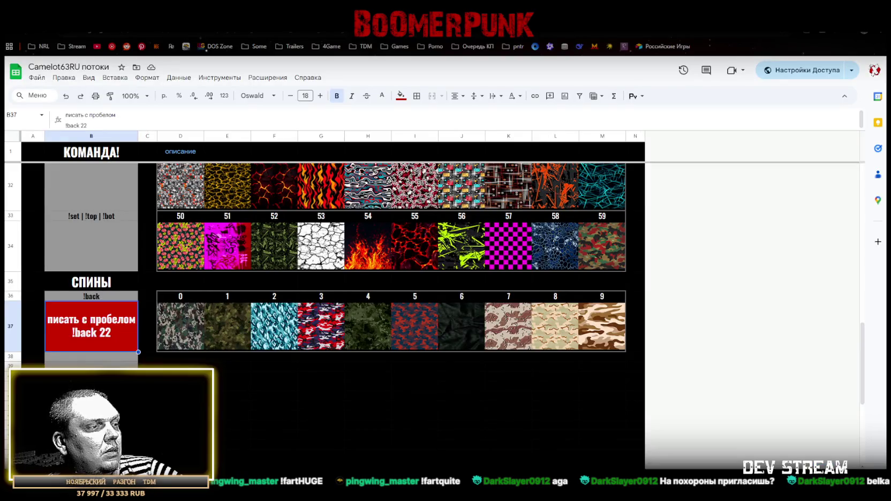
Switch to Unity and create an empty child object under GameObject
key("super+d")
key("super+d")
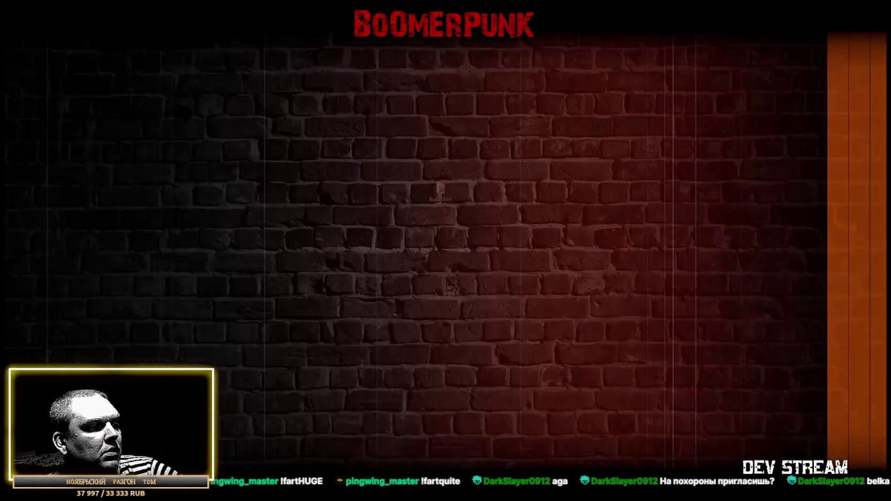
key("alt+Tab")
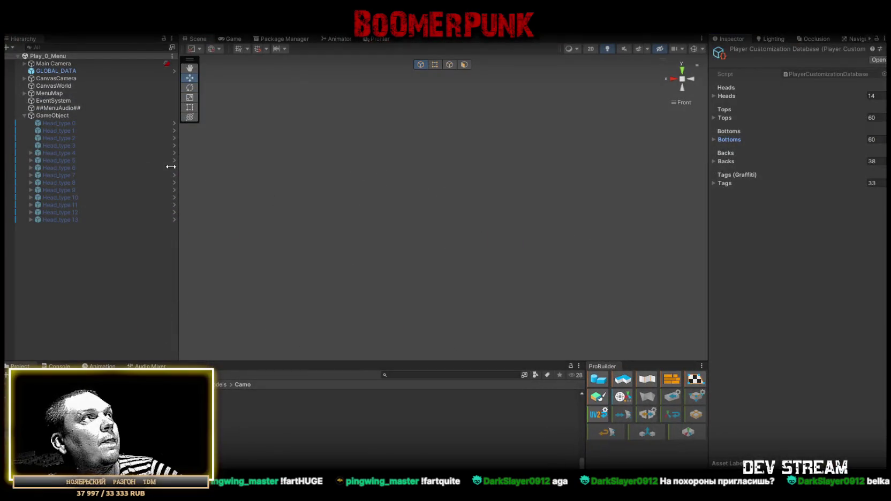
right_click(46, 115)
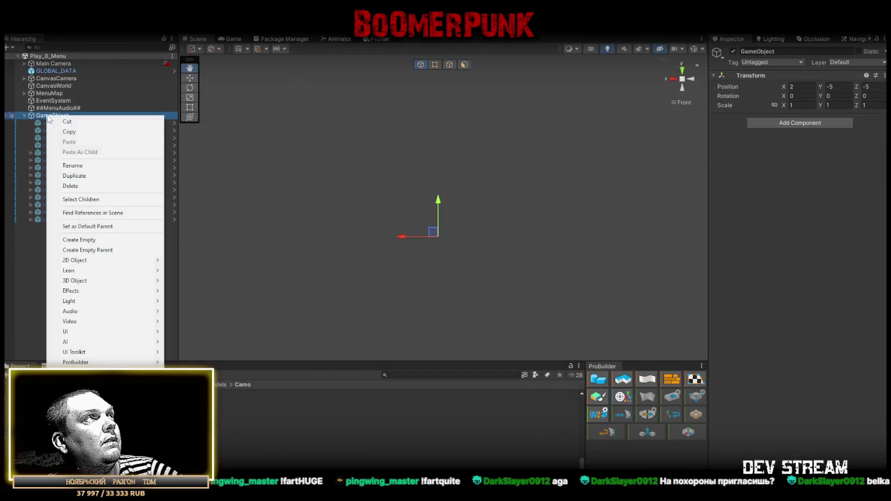
left_click(80, 239)
Move Head_type 0–13 into the new empty object and begin renaming it
left_click(59, 220)
left_click(59, 226)
left_click(62, 219)
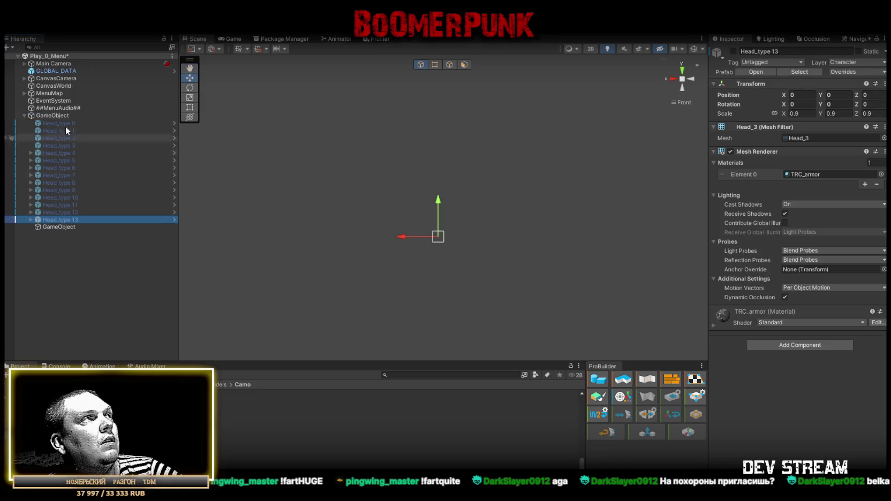
left_click(63, 123, "shift")
left_click_drag(65, 218, 65, 225)
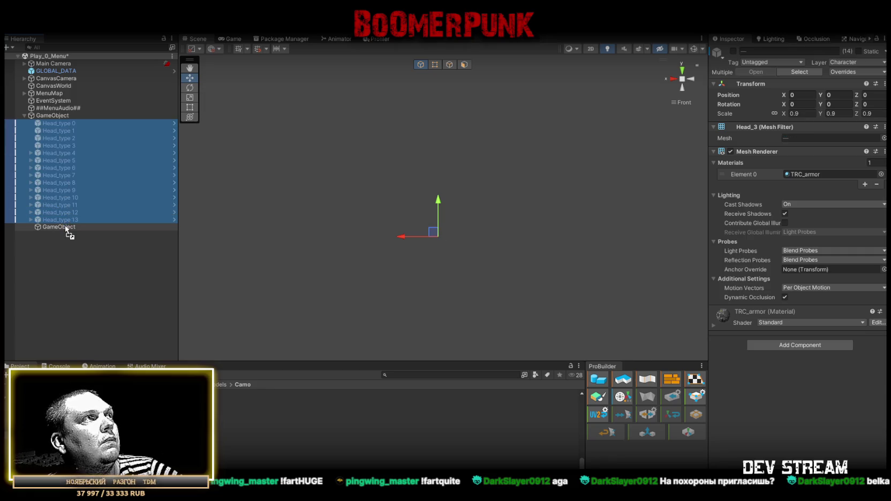
left_click(31, 122)
left_click(50, 122)
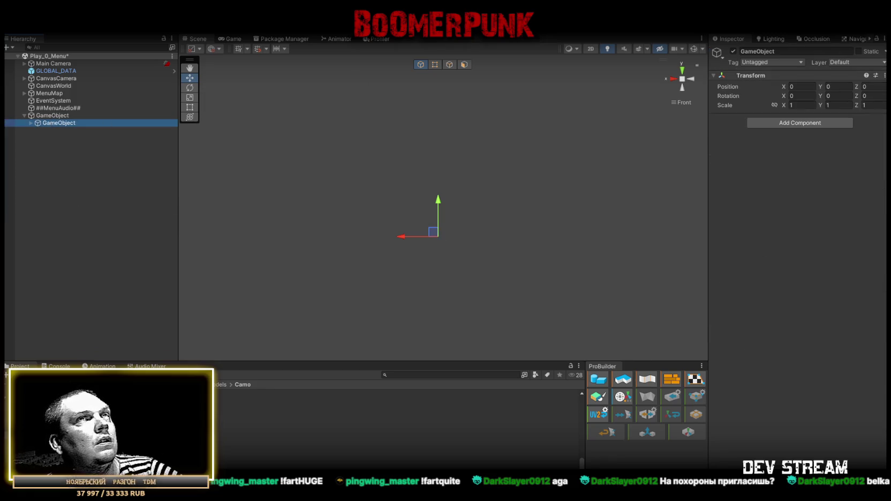
left_click(784, 50)
type("deads")
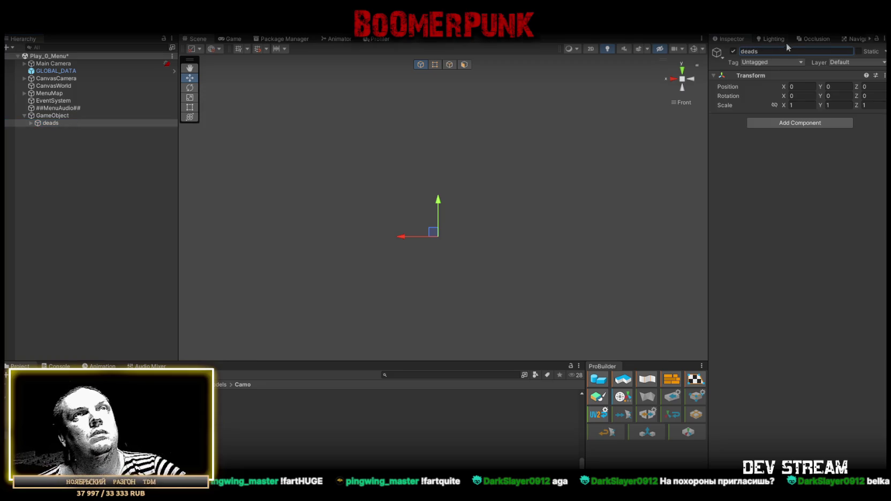
type("h")
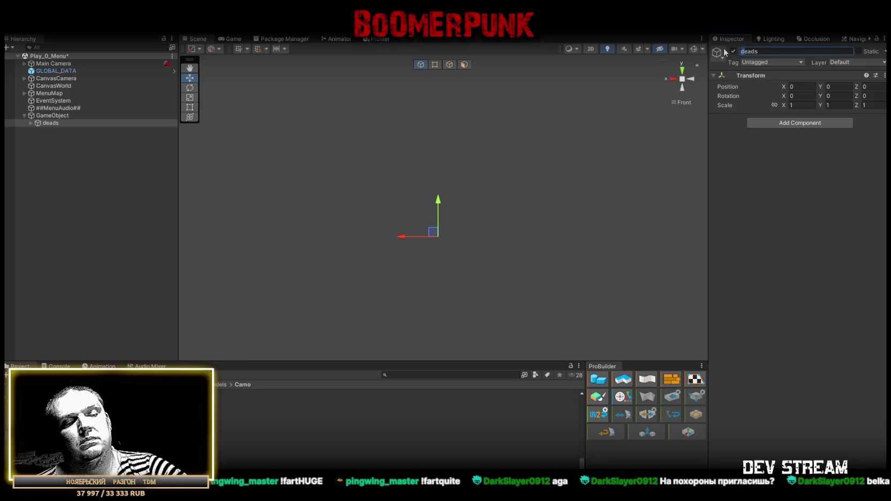
Create another empty child under GameObject named back
right_click(56, 116)
left_click(80, 241)
left_click(776, 51)
type("back")
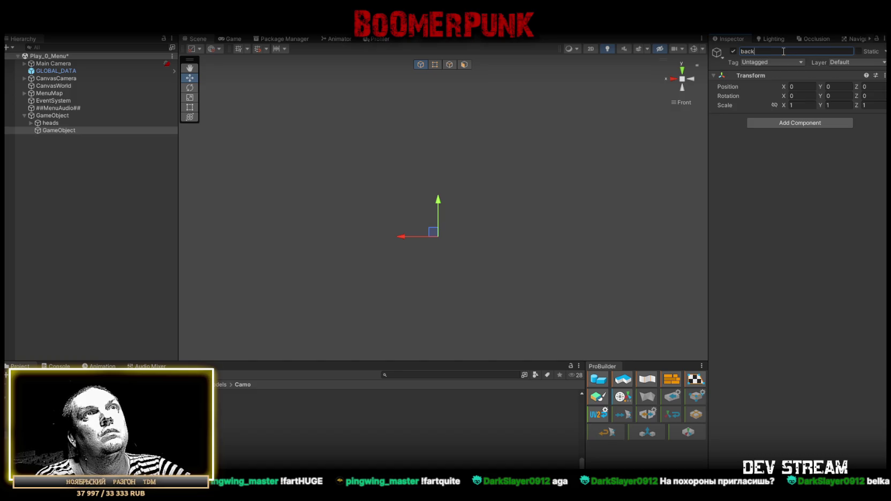
key("Return")
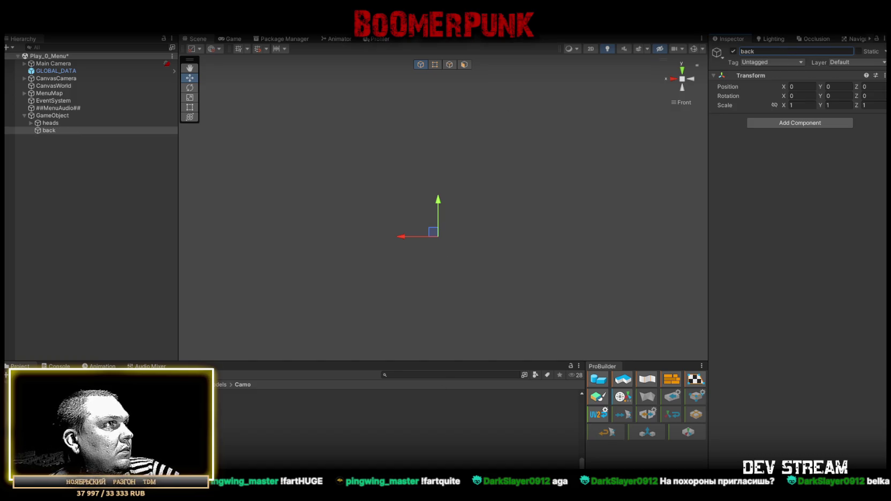
Drag all 37 TRC_back prefabs from the Backs folder into the back group
left_click(161, 418)
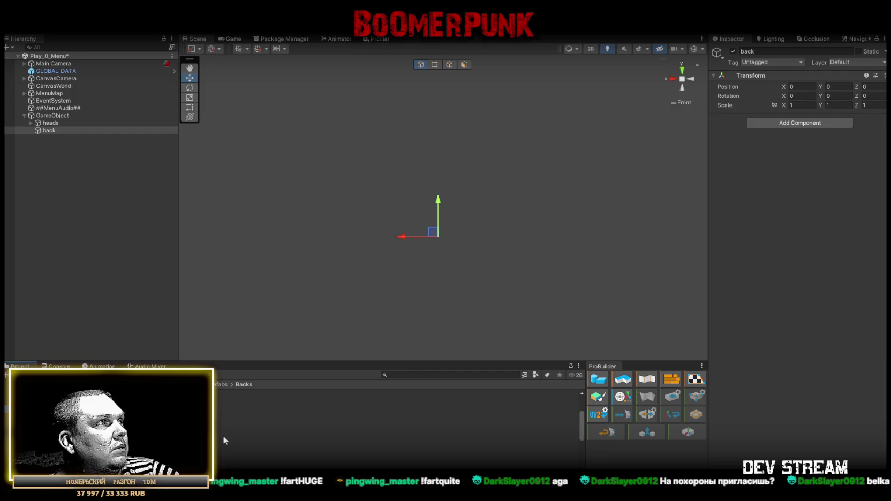
left_click(74, 405)
scroll(228, 455, "up", 5)
left_click(217, 408, "shift")
mouse_move(217, 408)
left_mouse_down()
mouse_move(161, 396)
mouse_move(107, 321)
mouse_move(34, 112)
mouse_move(50, 131)
left_mouse_up()
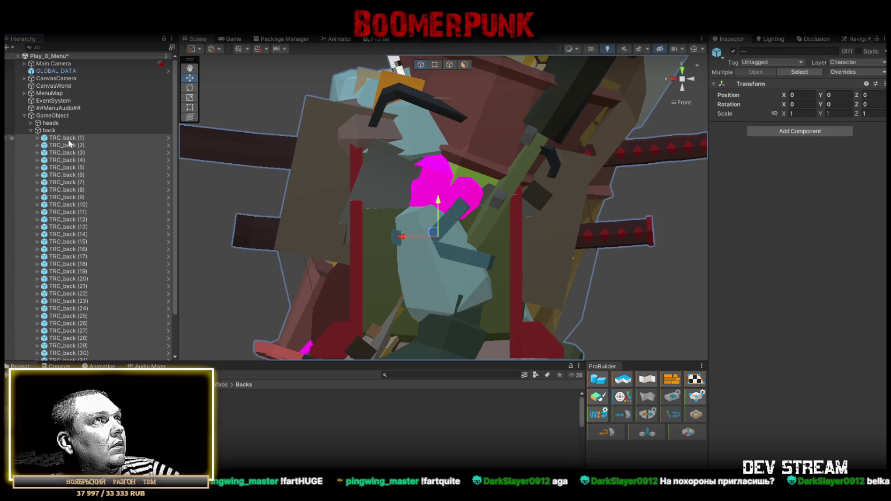
Select TRC_back (2) through TRC_back (37) in the Hierarchy
left_click(68, 140)
scroll(82, 234, "down", 2)
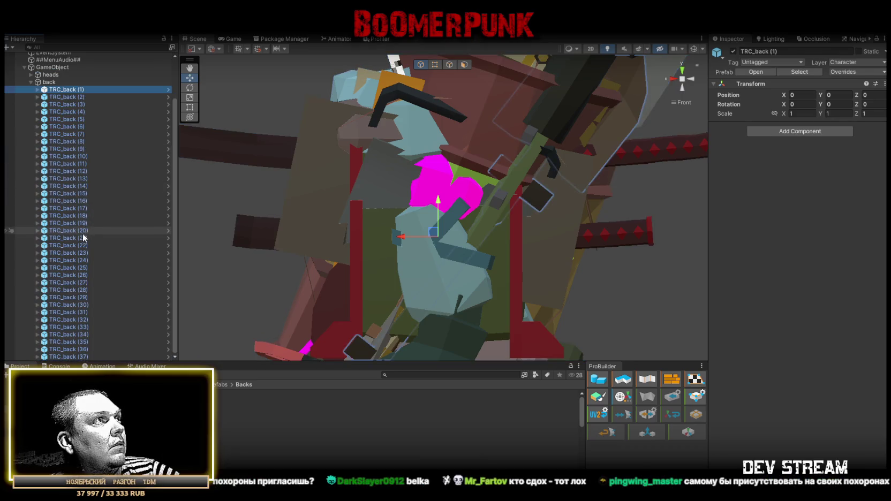
left_click(80, 97)
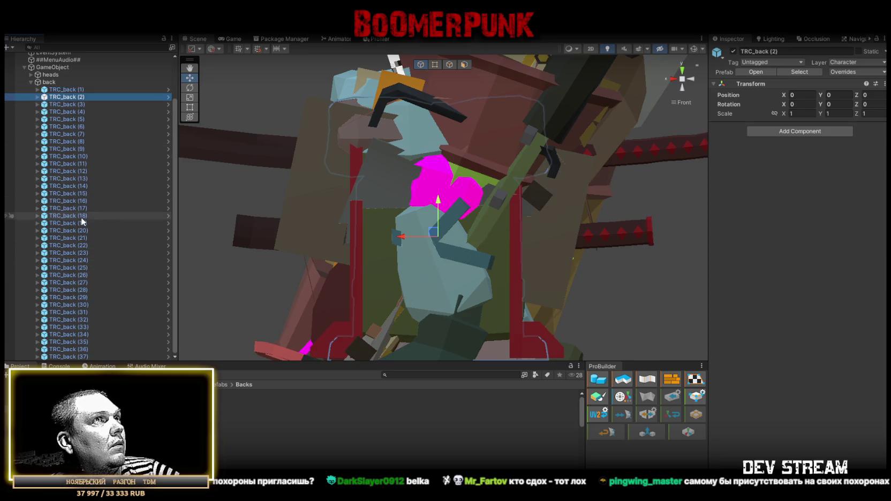
left_click(81, 356, "shift")
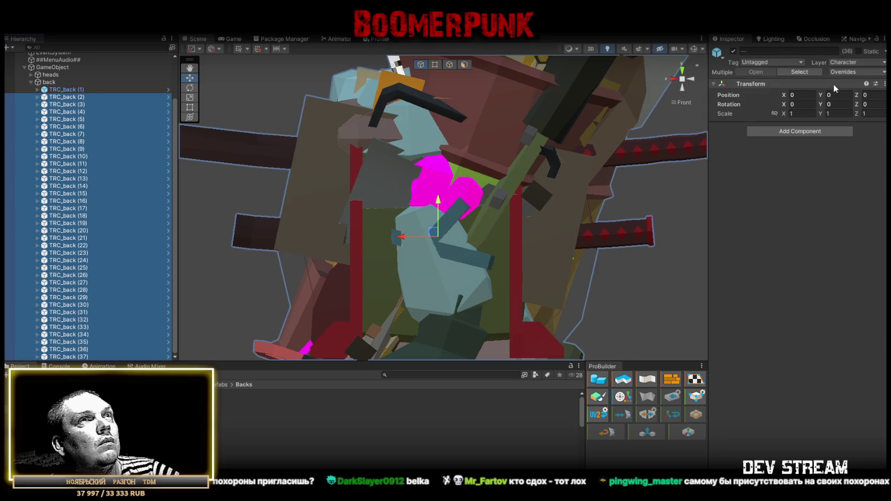
Deactivate TRC_back (2)–(37) and frame the TRC_back (1) shovel in perspective view
left_click(734, 52)
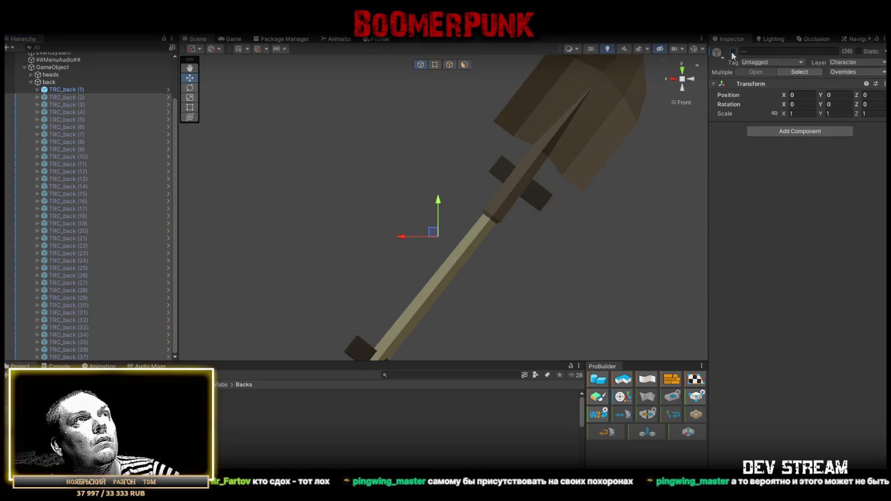
mouse_move(513, 128)
left_mouse_down()
mouse_move(455, 178)
mouse_move(461, 207)
mouse_move(442, 208)
left_mouse_up()
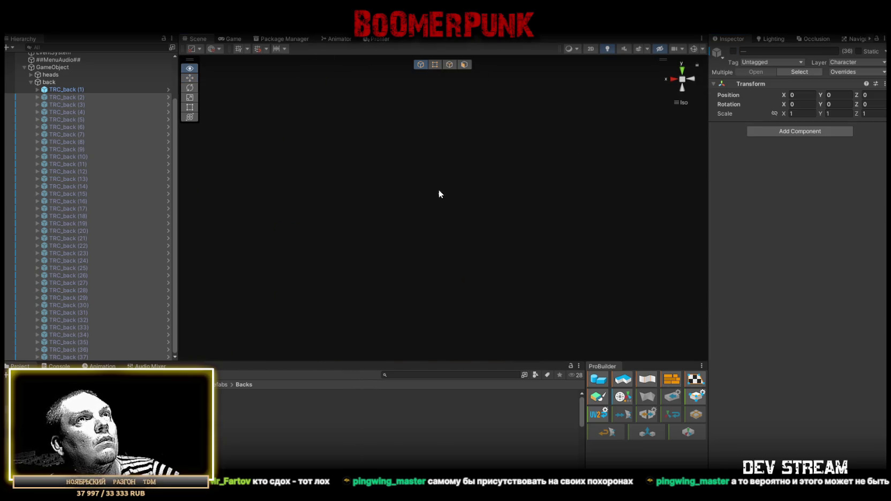
left_click(683, 103)
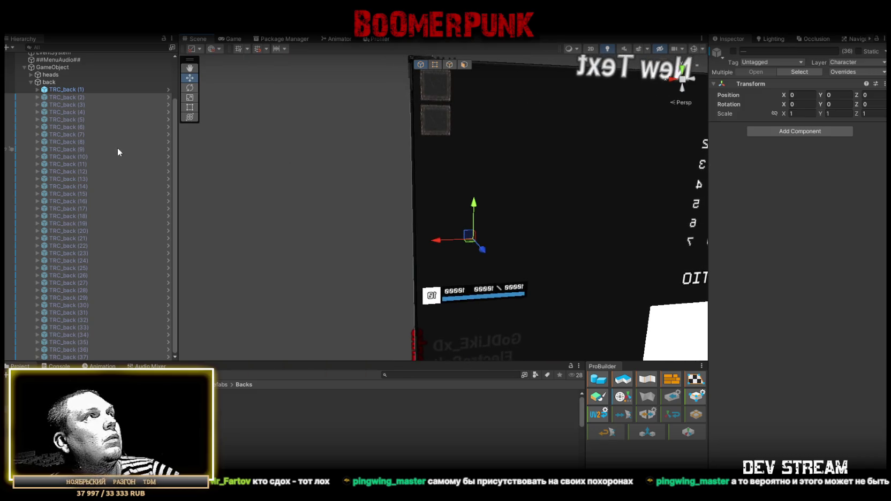
left_click(67, 90)
key("f")
mouse_move(212, 142)
left_mouse_down()
mouse_move(426, 192)
mouse_move(519, 196)
mouse_move(350, 195)
mouse_move(516, 205)
mouse_move(555, 248)
mouse_move(593, 241)
mouse_move(531, 215)
left_mouse_up()
scroll(535, 214, "down", 5)
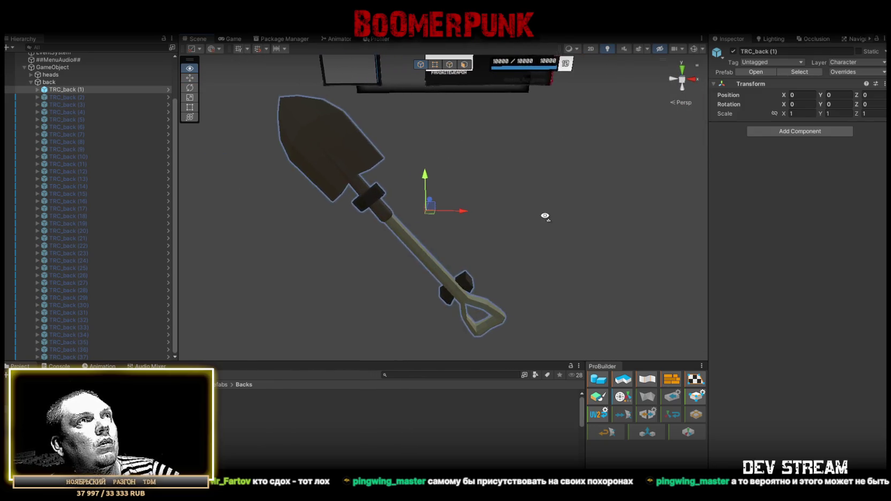
Set the back group's Y rotation to 180 and refocus on TRC_back (1)
left_click(47, 82)
left_click(838, 95)
type("180")
mouse_move(280, 91)
left_mouse_down()
mouse_move(515, 149)
mouse_move(215, 159)
mouse_move(456, 138)
mouse_move(321, 102)
left_mouse_up()
double_click(56, 89)
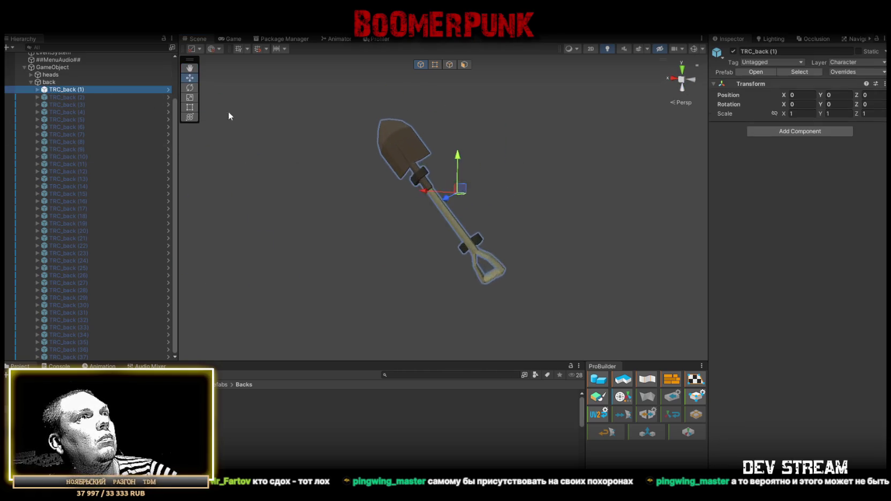
mouse_move(571, 231)
left_mouse_down()
mouse_move(560, 230)
mouse_move(587, 225)
mouse_move(571, 245)
mouse_move(674, 125)
left_mouse_up()
Check the turned shovel in isometric right and front views, centring it
left_click(682, 103)
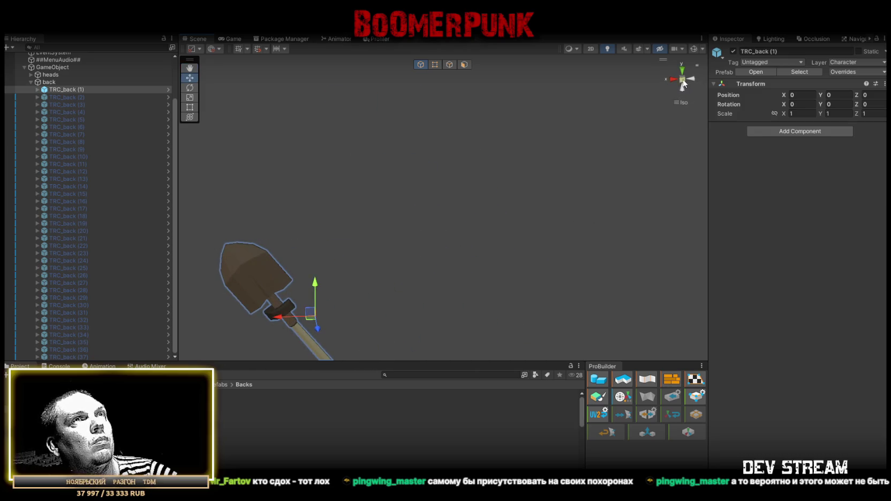
left_click(683, 81)
left_click(692, 80)
scroll(447, 116, "down", 5)
left_click_drag(485, 197, 490, 197)
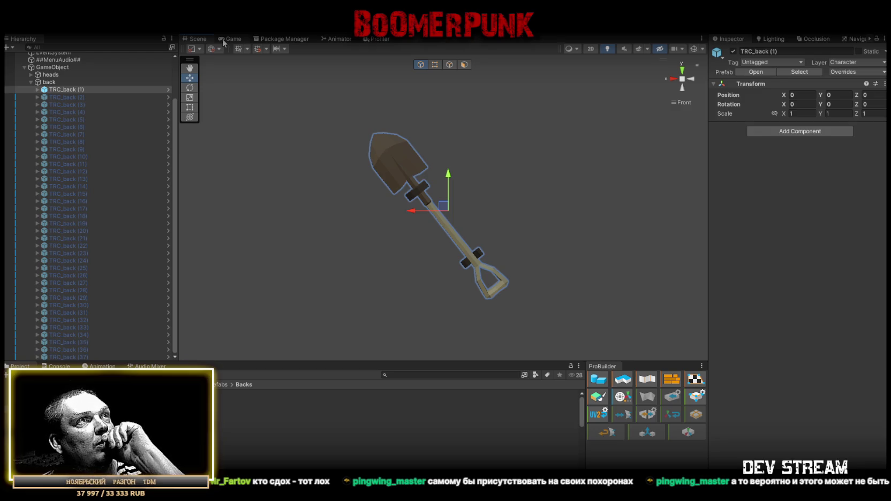
scroll(388, 195, "up", 4)
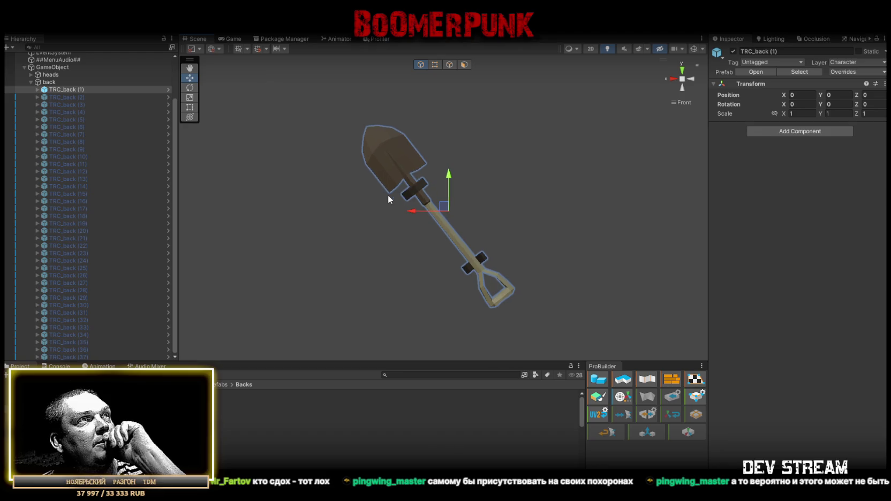
left_click_drag(467, 234, 465, 216)
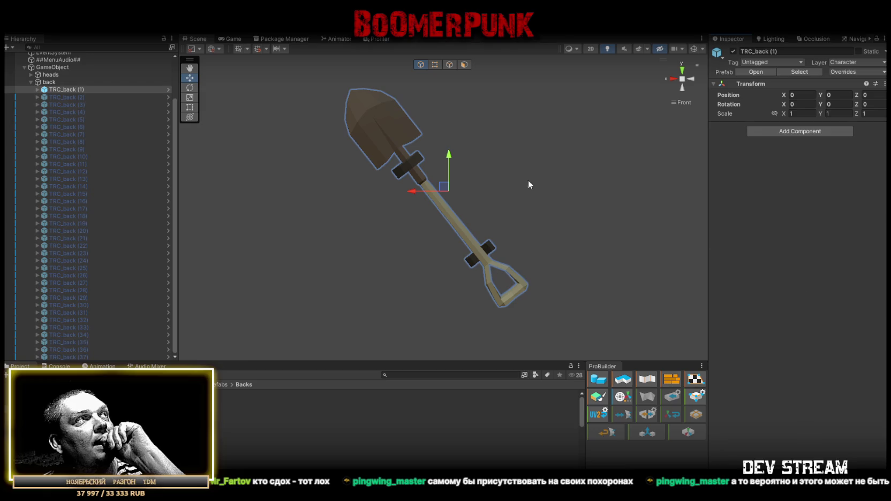
left_click(55, 75)
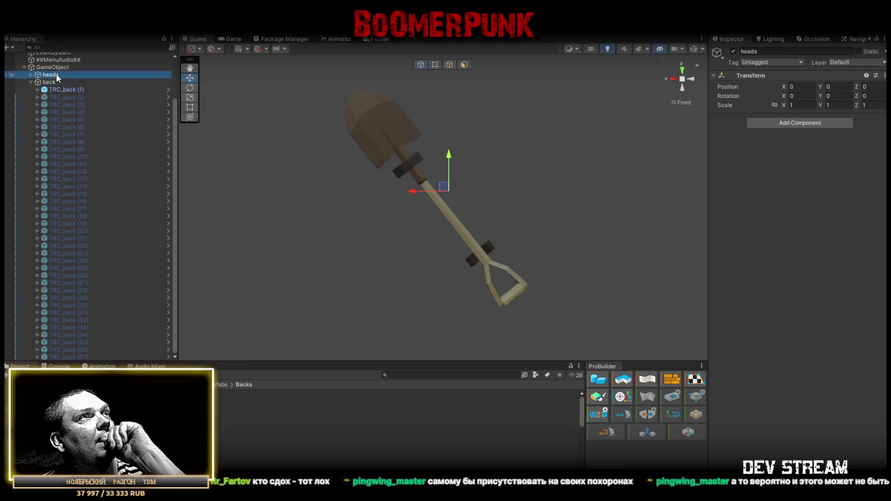
left_click(60, 60)
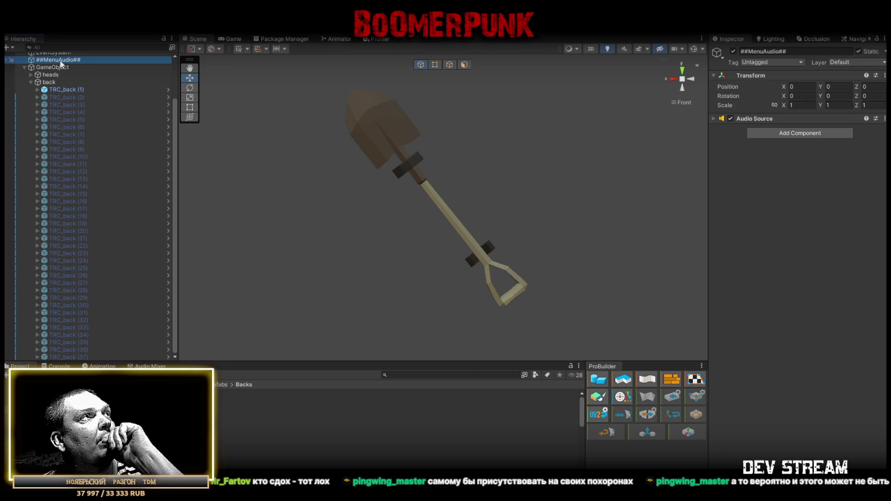
scroll(91, 241, "up", 3)
scroll(99, 209, "down", 3)
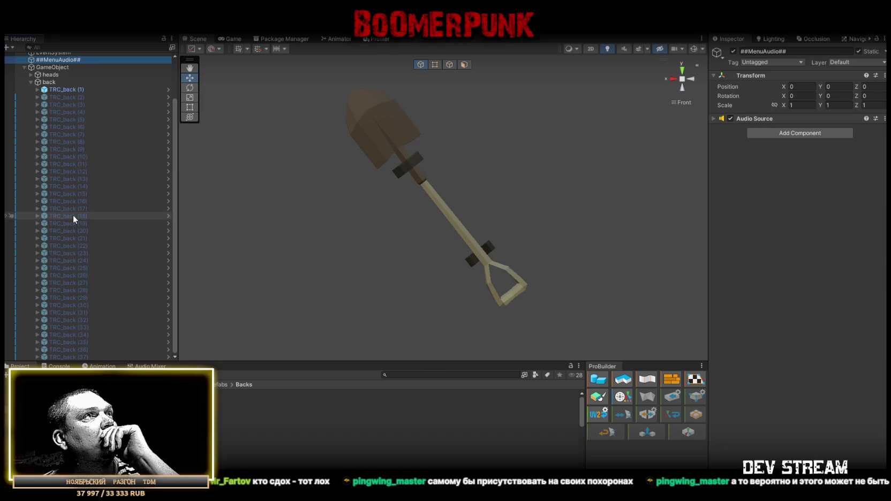
mouse_move(351, 207)
left_mouse_down()
mouse_move(398, 206)
mouse_move(380, 207)
mouse_move(405, 224)
left_mouse_up()
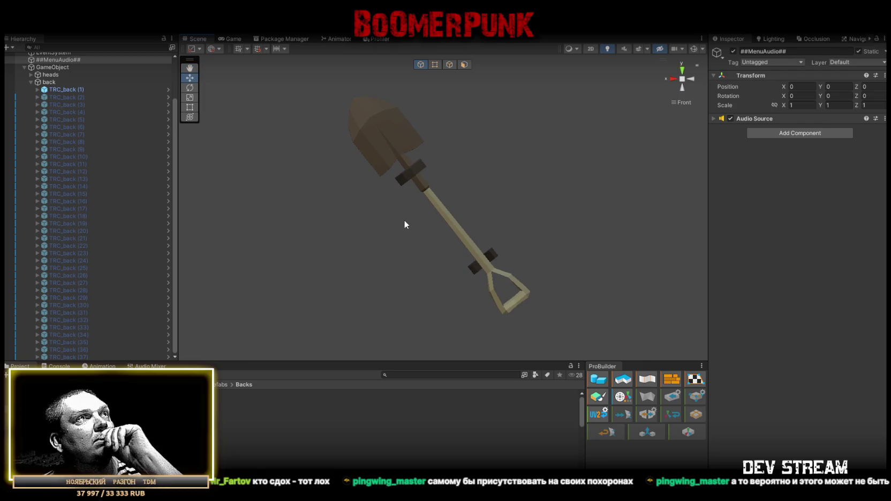
left_click_drag(474, 232, 446, 233)
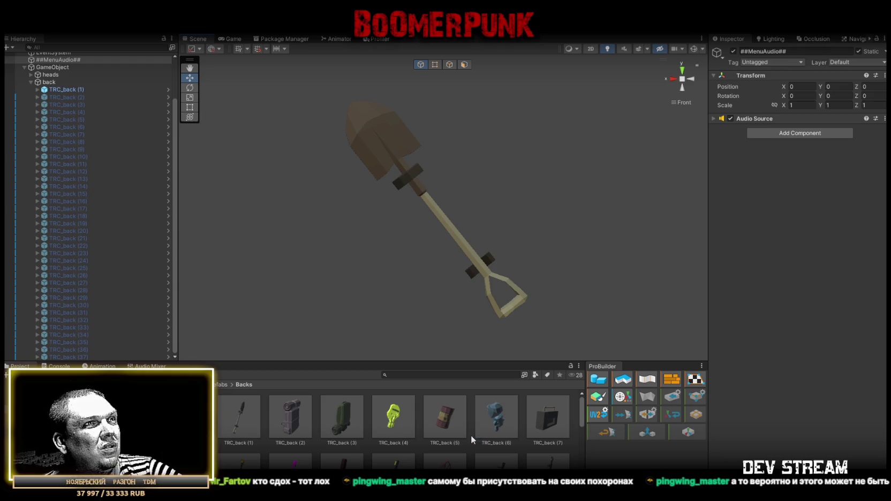
scroll(470, 435, "down", 1)
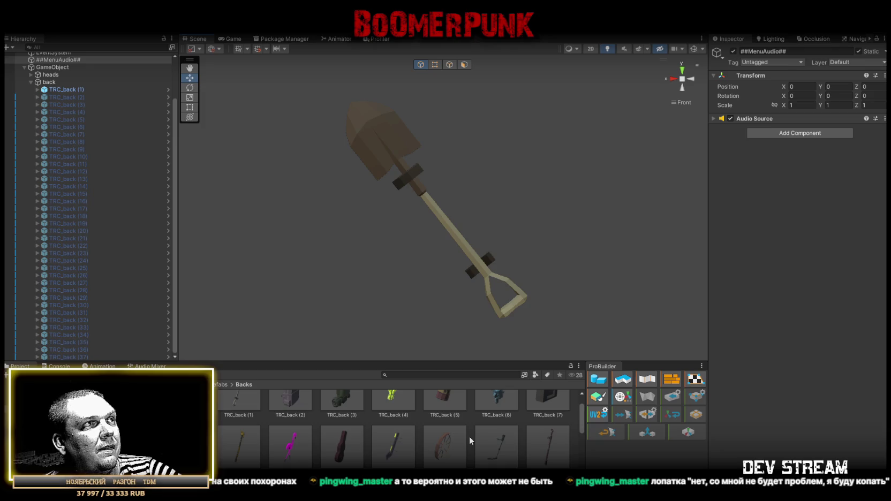
left_click(65, 91)
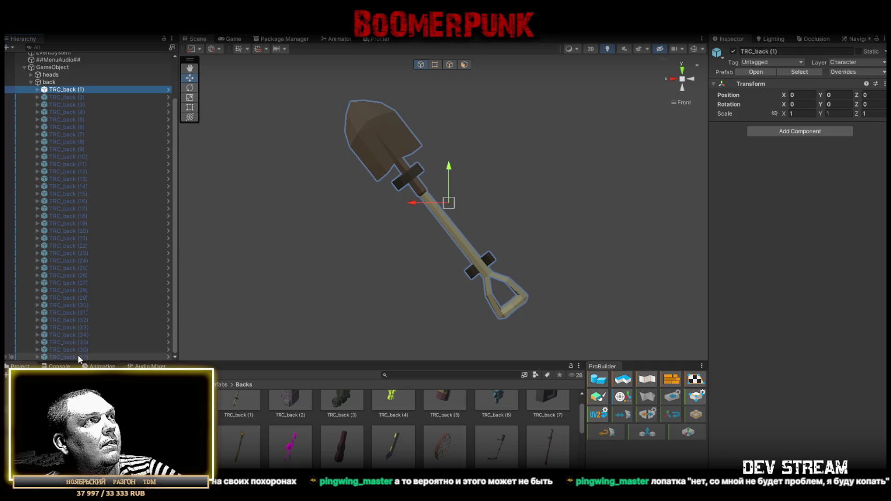
left_click(79, 355, "shift")
Delete the TRC_back items from the scene and select prefabs TRC_back (1)–(23)
key("Delete")
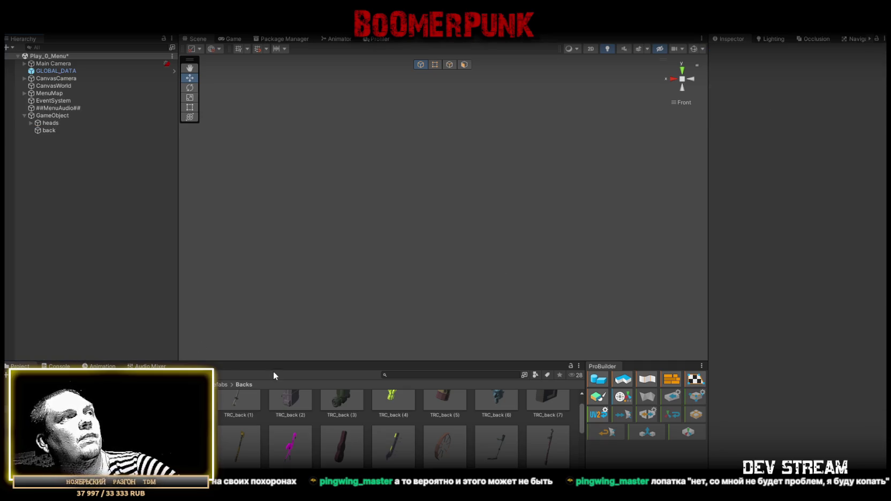
mouse_move(249, 406)
left_mouse_down()
mouse_move(428, 438)
mouse_move(486, 460)
left_mouse_up()
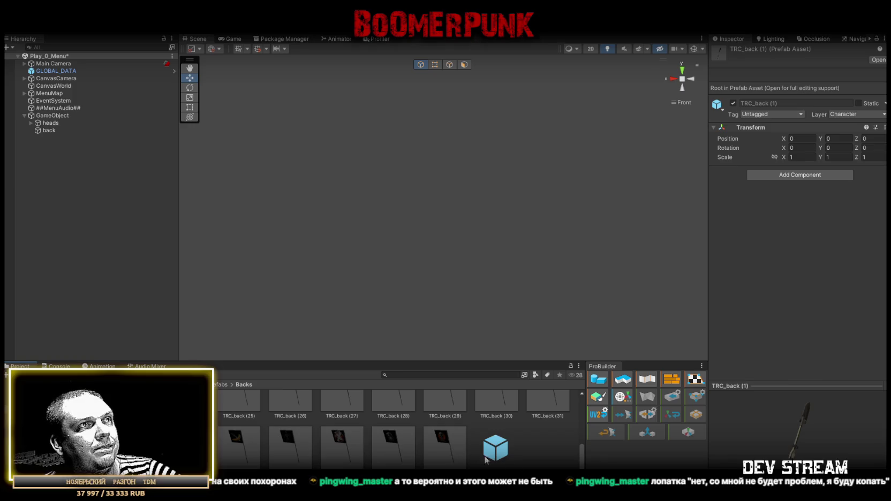
left_click(449, 455, "shift")
scroll(477, 428, "up", 1)
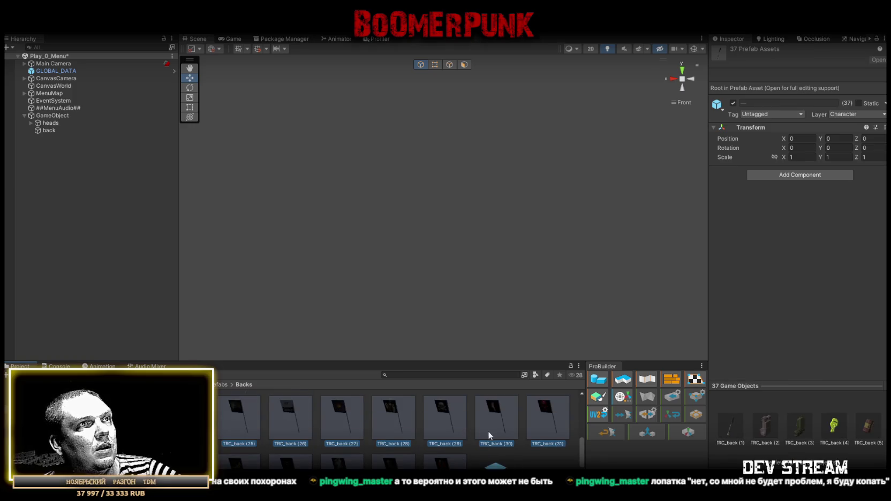
scroll(488, 431, "up", 3)
left_click(550, 415)
scroll(550, 415, "up", 3)
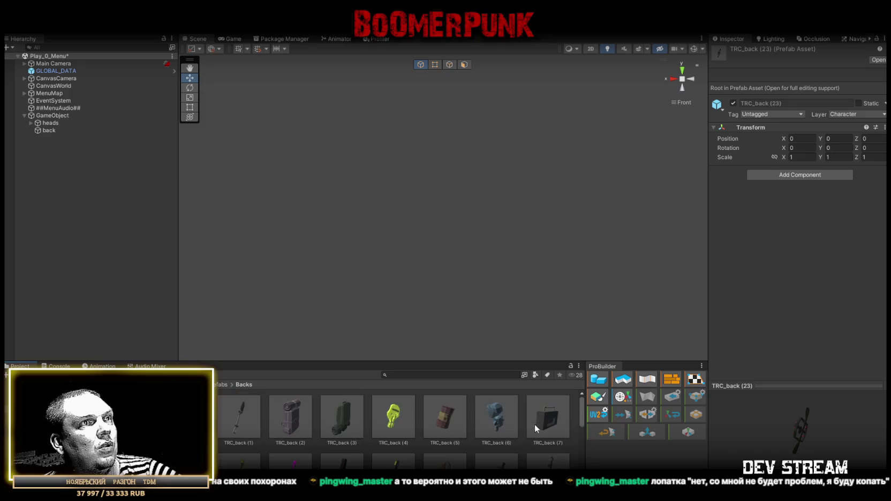
left_click(242, 419, "shift")
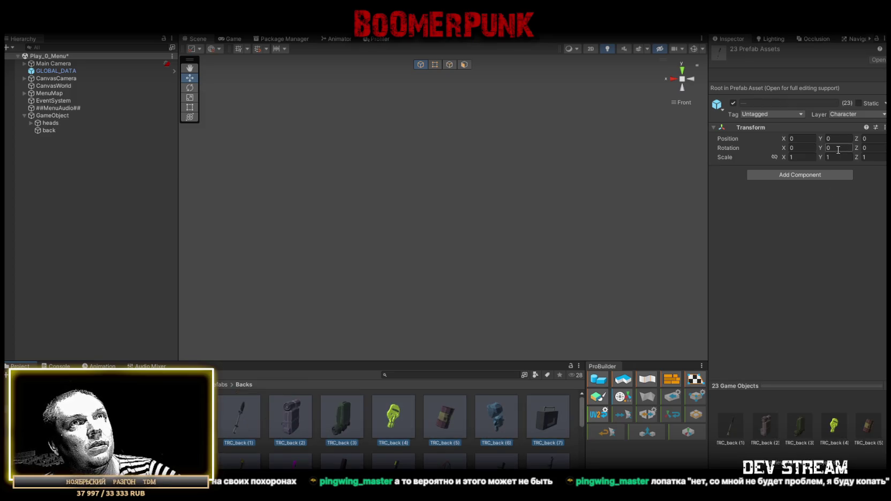
Enter Y rotations of 90, then 0 and 180 for the 23 selected prefabs
type("90")
key("Return")
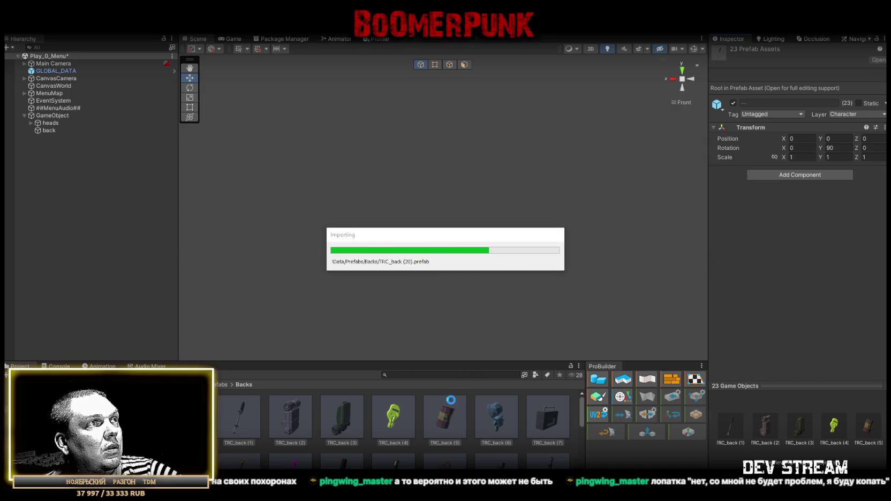
scroll(453, 406, "down", 2)
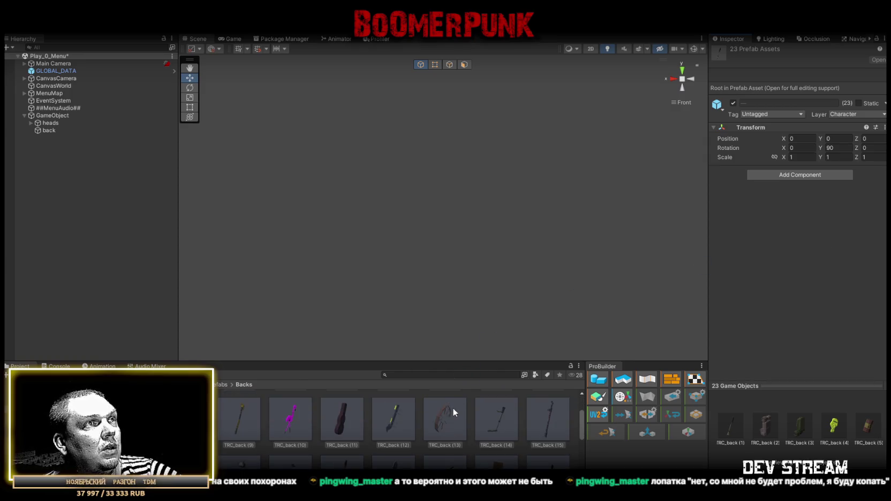
scroll(453, 411, "down", 1)
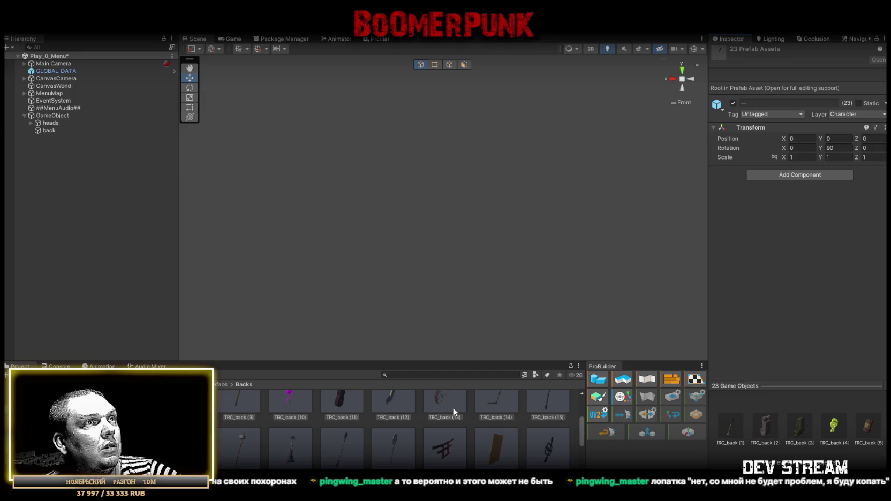
scroll(452, 407, "up", 3)
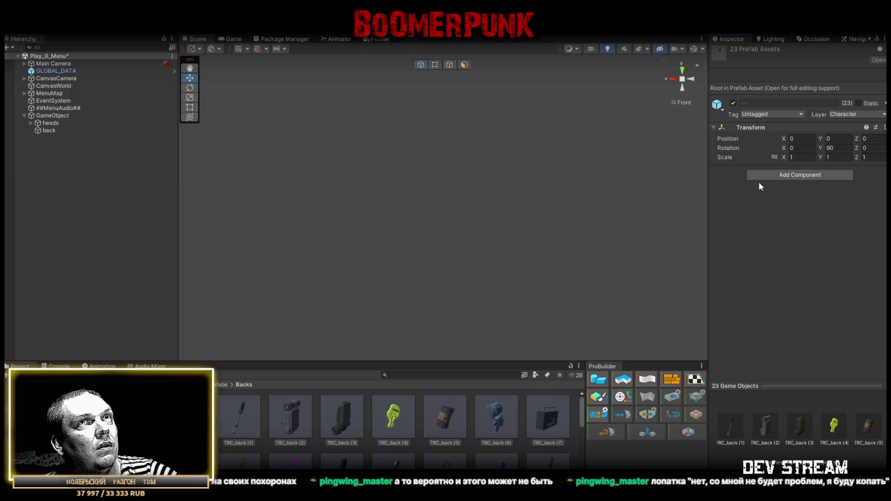
left_click(843, 147)
type("0")
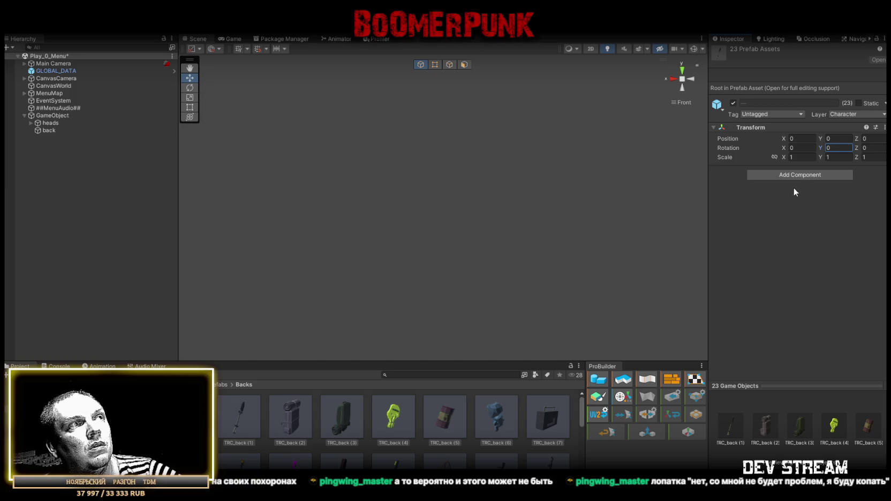
type("180")
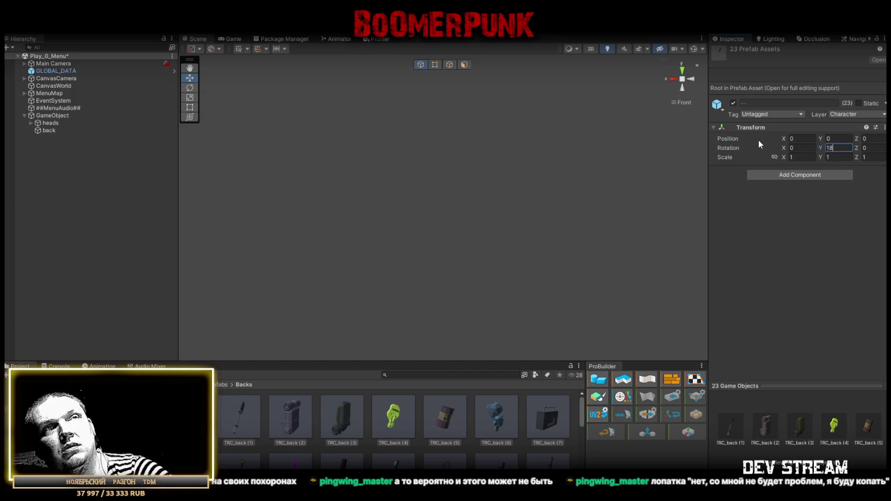
key("Return")
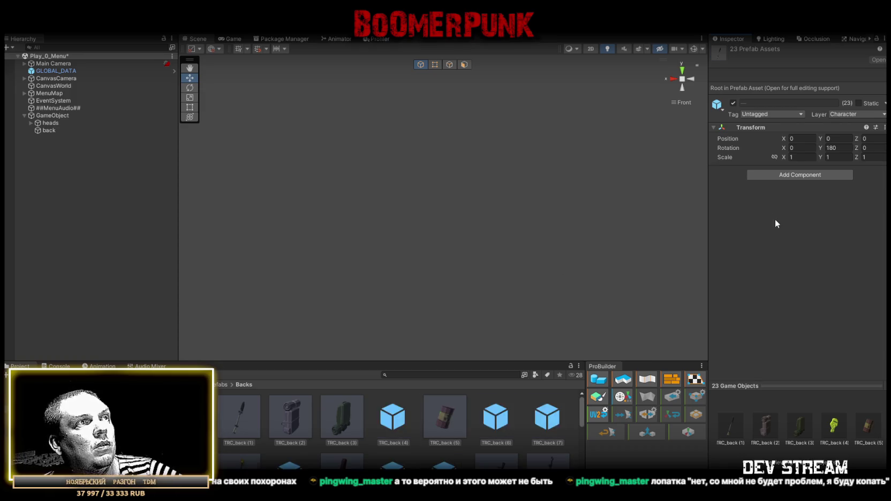
left_click(836, 148)
Reset the prefabs' Y rotation to 0, then try Y scale -1 and undo it
type("0")
key("Return")
left_click(839, 158)
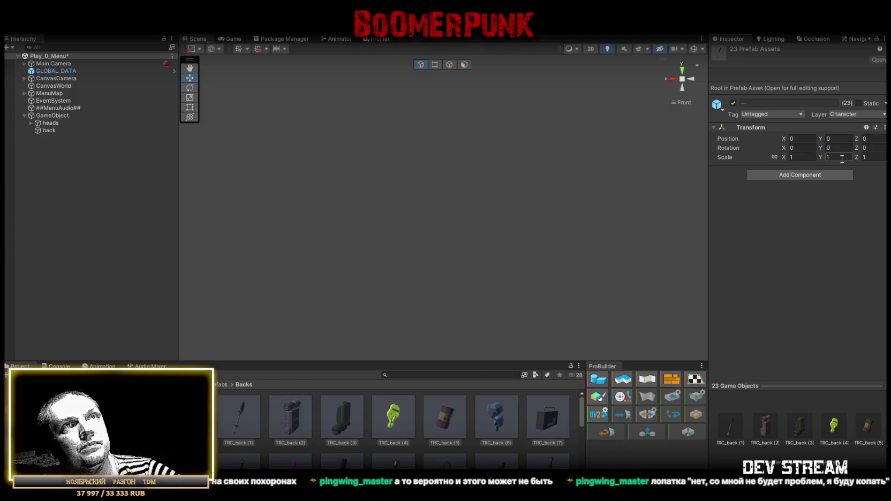
type("-1")
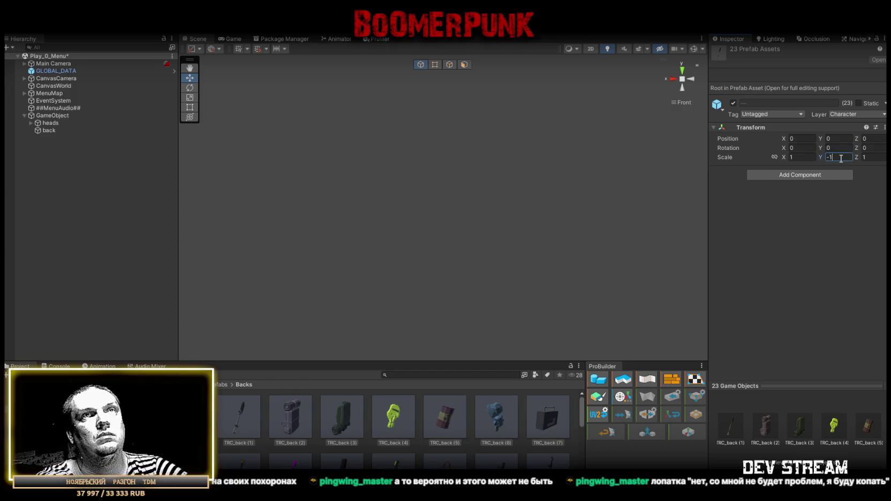
key("Return")
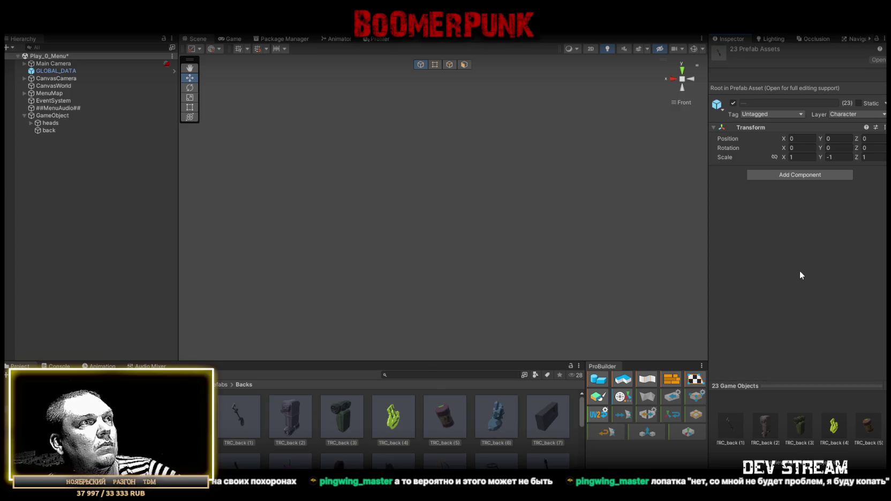
key("ctrl+z")
Try X scale -1, restore it to 1, and set Z scale to -1
left_click(805, 158)
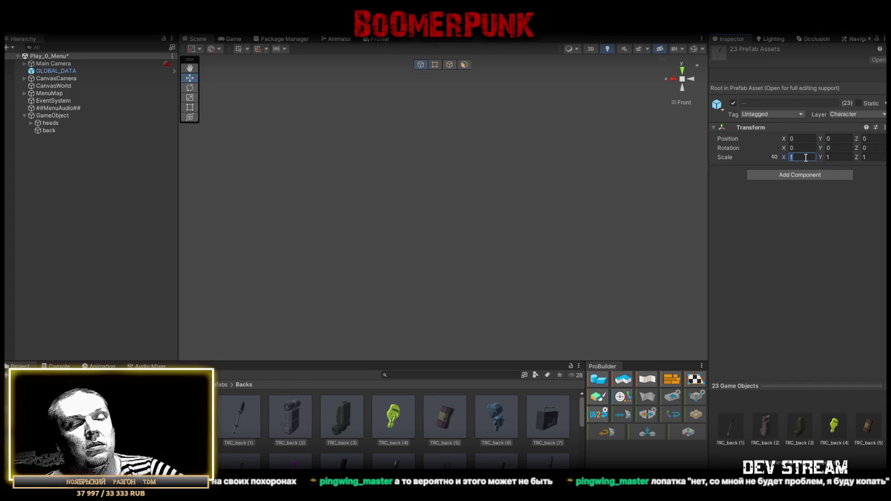
type("-1")
key("Return")
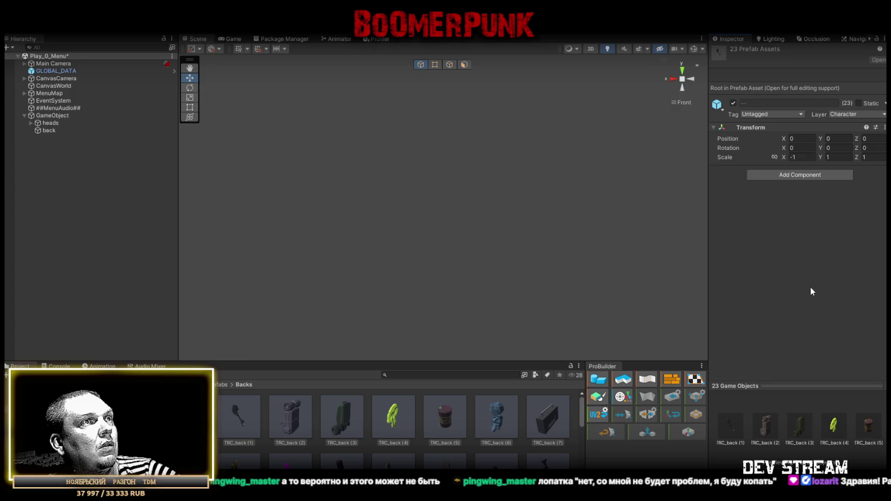
left_click(795, 157)
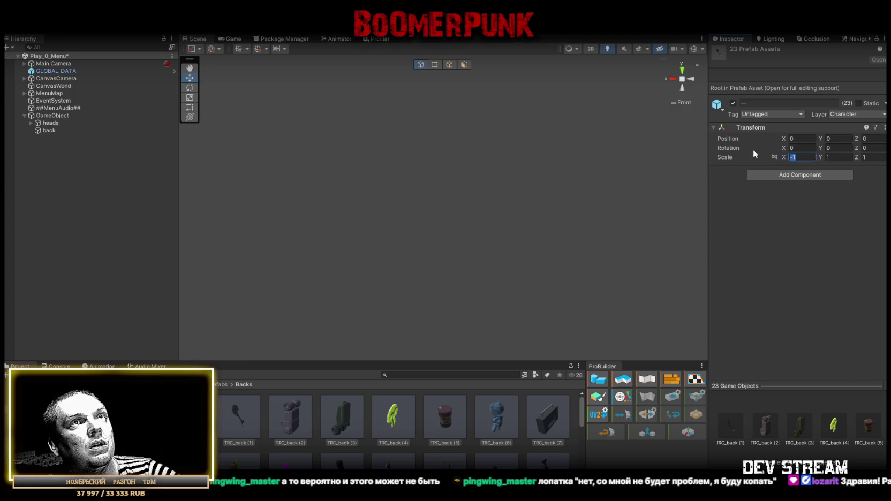
type("1")
left_click(878, 156)
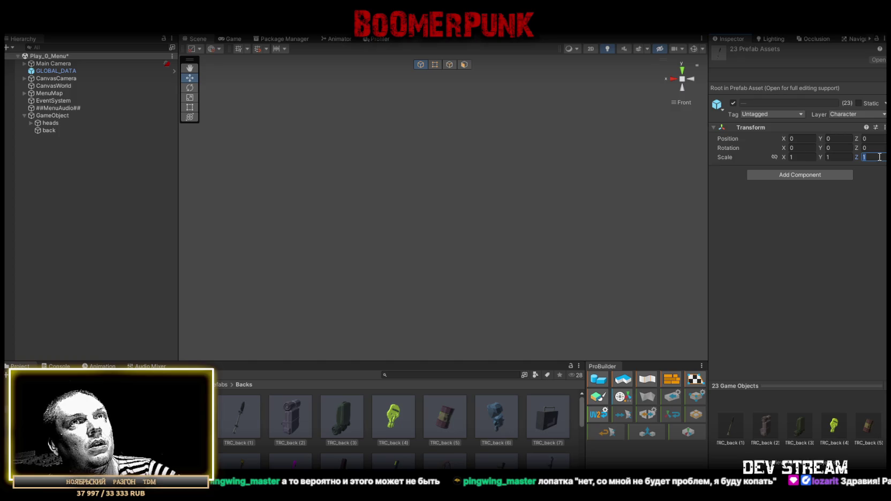
type("-1")
left_click(803, 288)
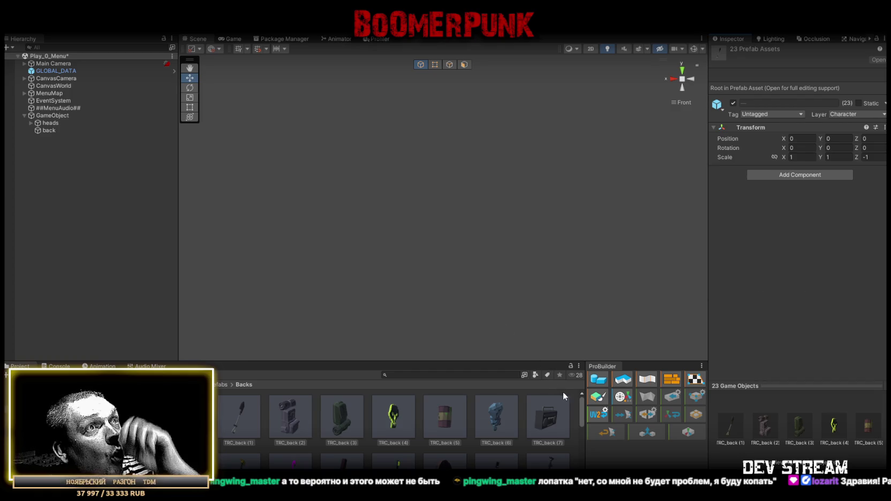
scroll(567, 396, "down", 1)
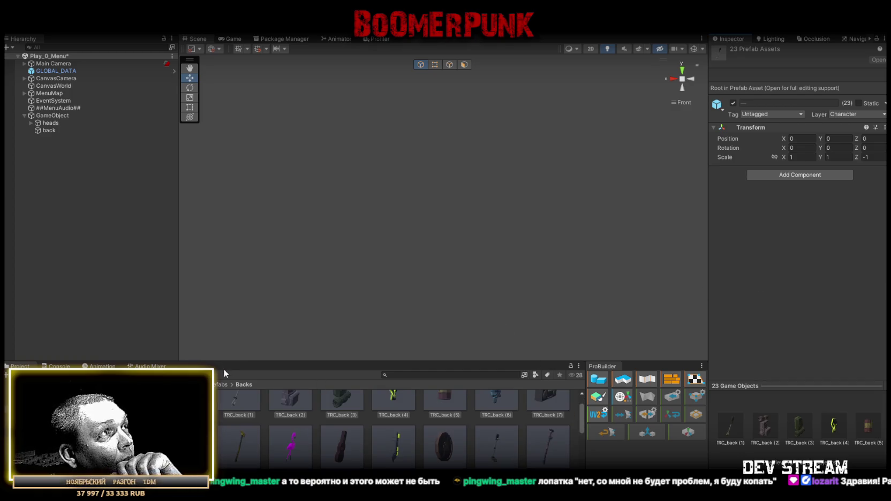
key("shift+space")
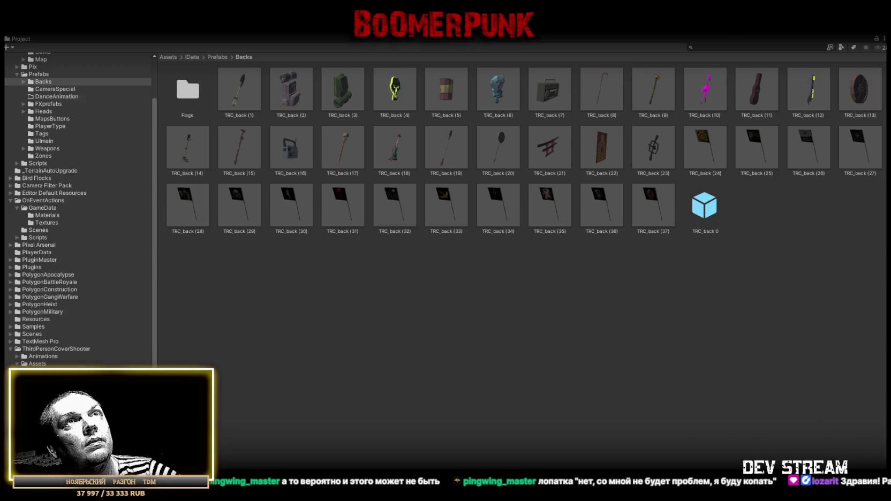
Restore the Project window layout and set Scale Z to 1 for prefabs TRC_back (1)–(23)
double_click(19, 39)
left_click(237, 412)
scroll(394, 426, "down", 2)
scroll(394, 428, "down", 3)
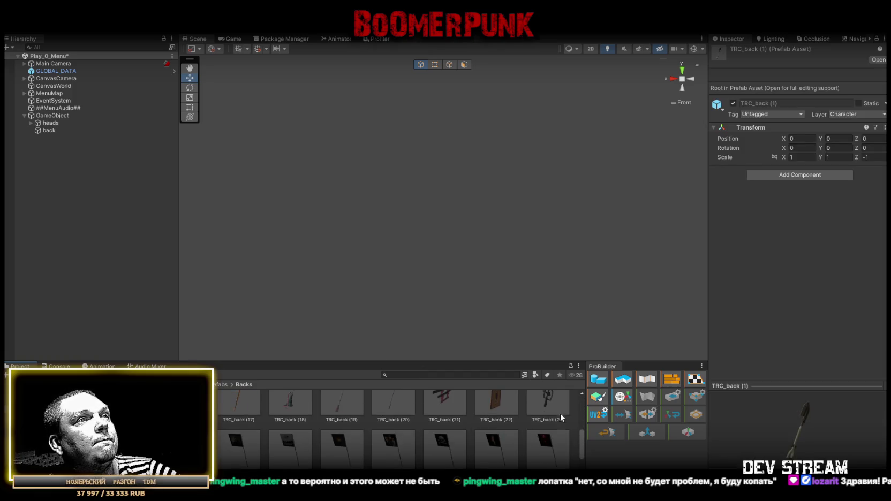
left_click(560, 415, "shift")
left_click(878, 157)
type("1")
key("Return")
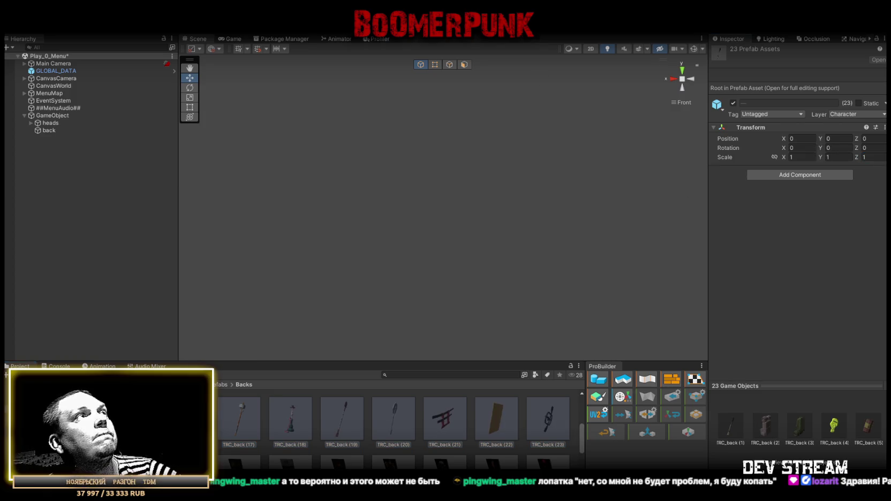
Deselect the prefabs, switch to CamoPix.psd in Photoshop and group the helmet-head layers
left_click(535, 452)
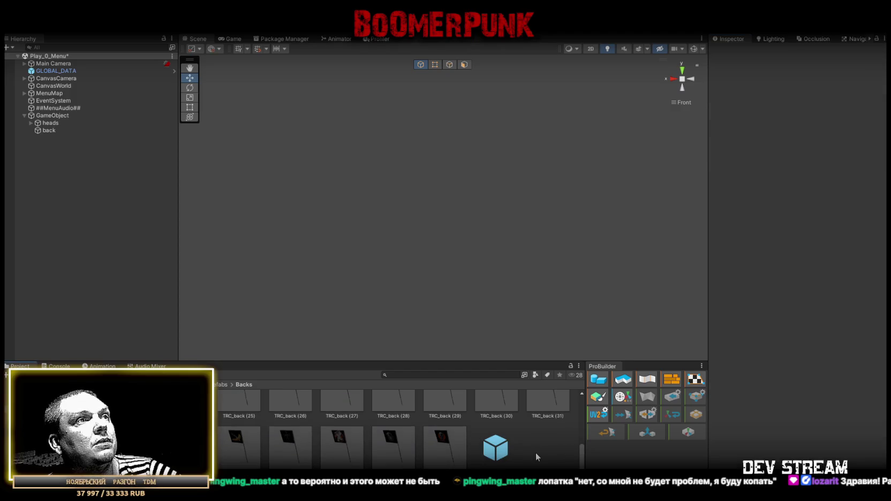
scroll(532, 456, "down", 3)
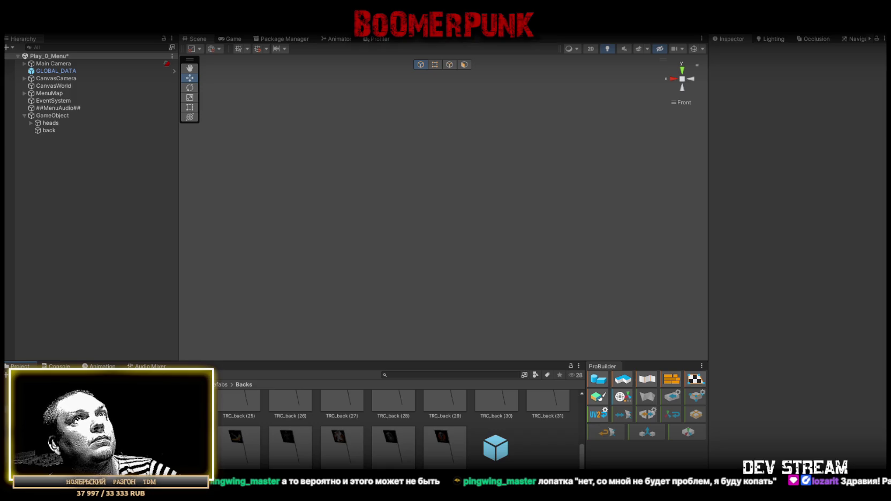
key("alt+Tab")
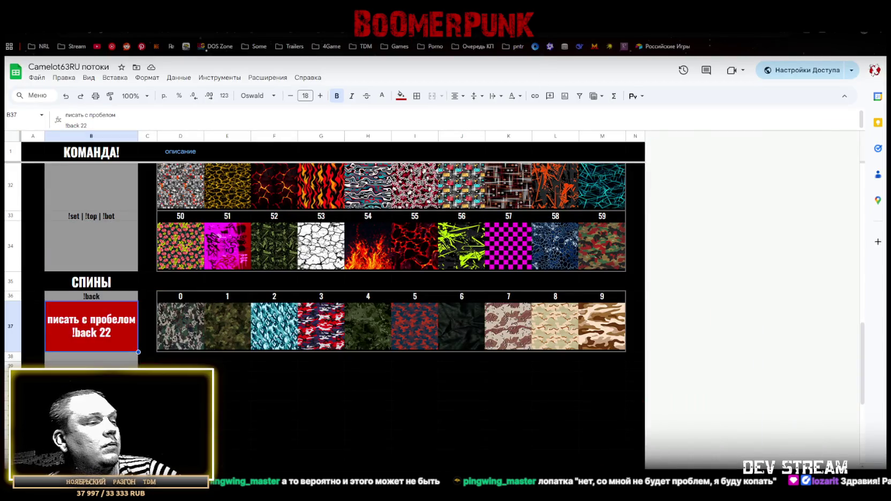
key("alt+Tab")
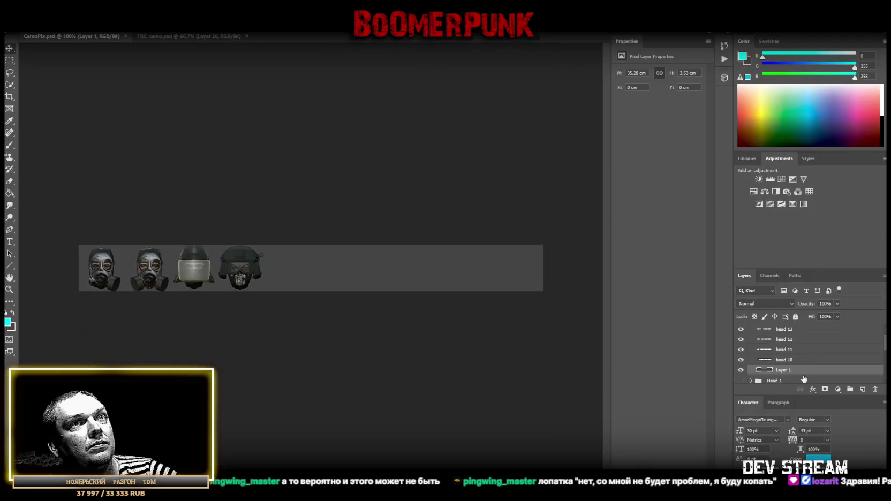
key("ctrl+g")
Collapse the new Head 2 group and turn off its visibility
left_click(751, 330)
left_click(742, 330)
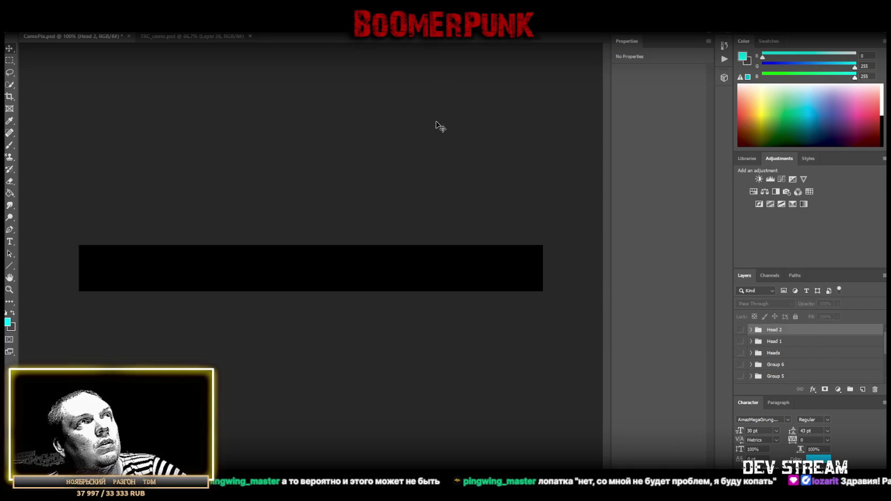
Drop the back-item thumbnail screenshot in as Layer 2 and align its nine icons to the banner guides
left_click_drag(414, 263, 415, 302)
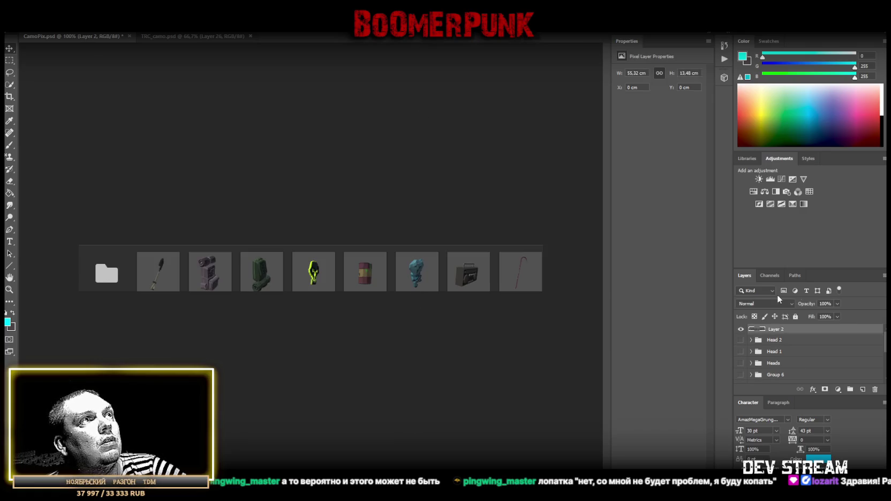
right_click(784, 330)
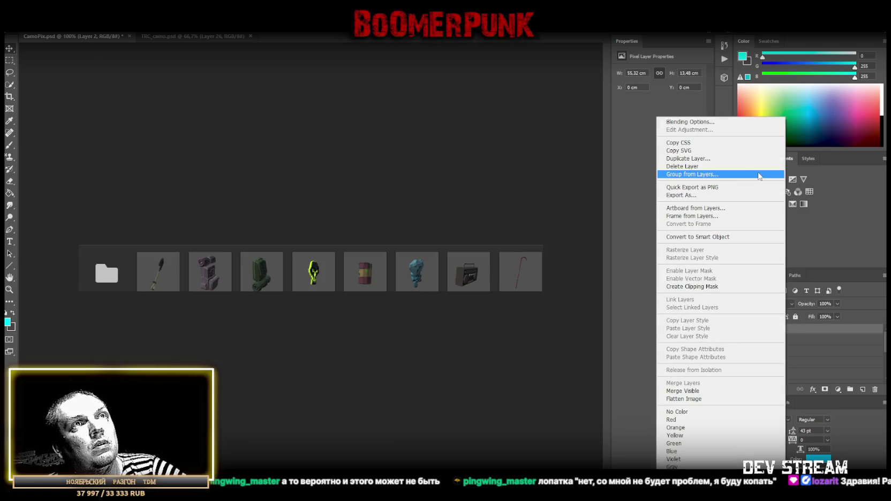
left_click(823, 333)
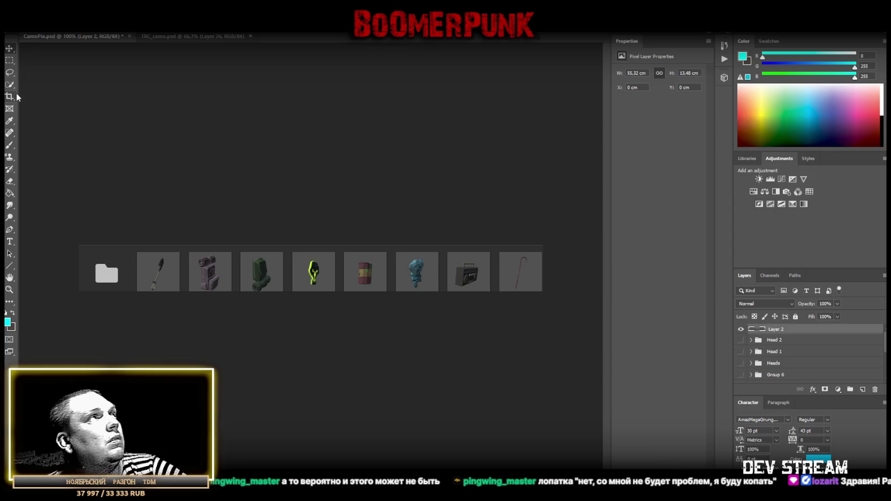
left_click_drag(270, 272, 264, 266)
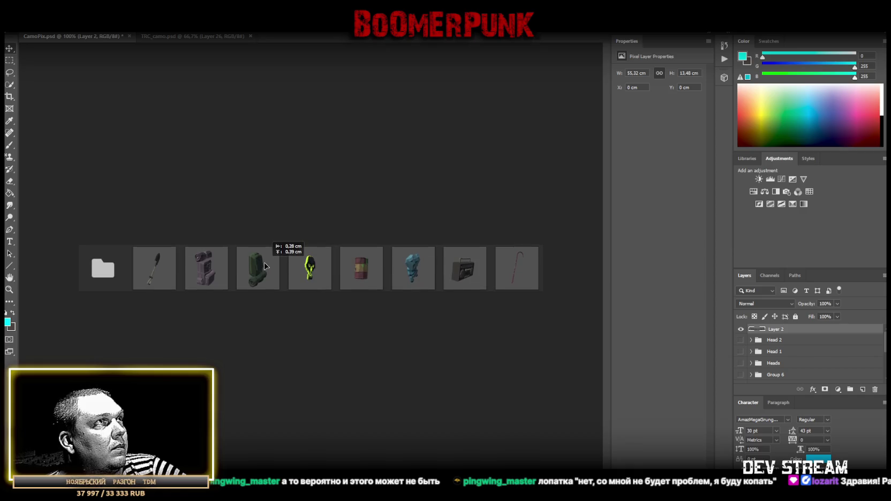
left_click_drag(265, 265, 215, 266)
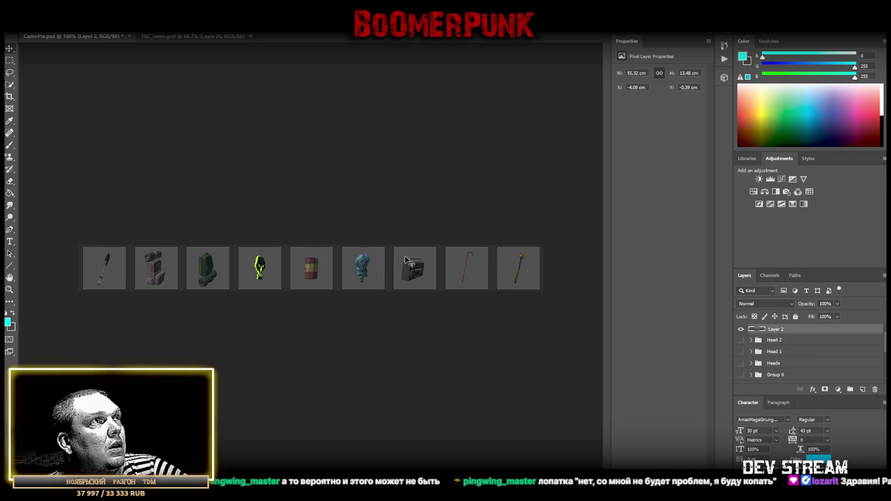
mouse_move(280, 269)
left_mouse_down()
mouse_move(208, 272)
mouse_move(289, 273)
mouse_move(276, 274)
left_mouse_up()
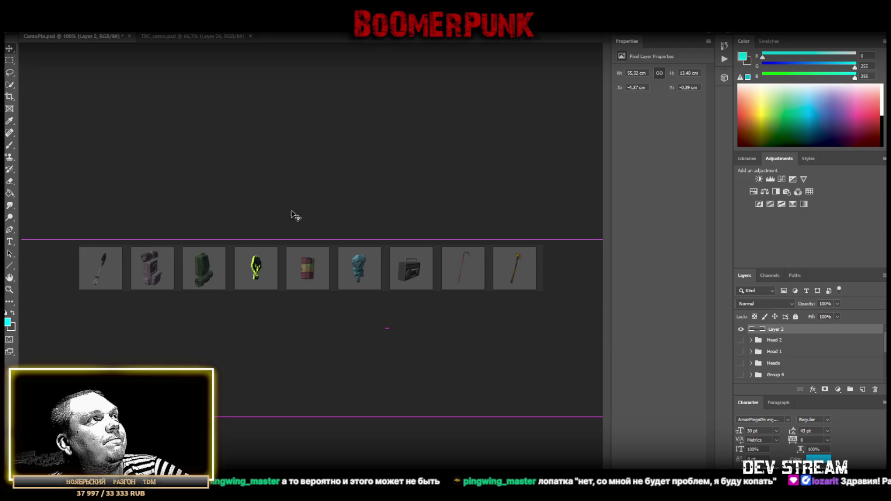
mouse_move(121, 271)
left_mouse_down()
mouse_move(136, 271)
mouse_move(120, 271)
left_mouse_up()
Hide the guides and zoom in to inspect the first thumbnails on the strip
key("ctrl+h")
left_click(9, 290)
mouse_move(63, 283)
left_mouse_down()
mouse_move(103, 273)
mouse_move(176, 276)
mouse_move(129, 279)
mouse_move(186, 295)
left_mouse_up()
mouse_move(110, 281)
left_mouse_down()
mouse_move(271, 280)
mouse_move(204, 281)
mouse_move(215, 263)
mouse_move(235, 260)
left_mouse_up()
key("v")
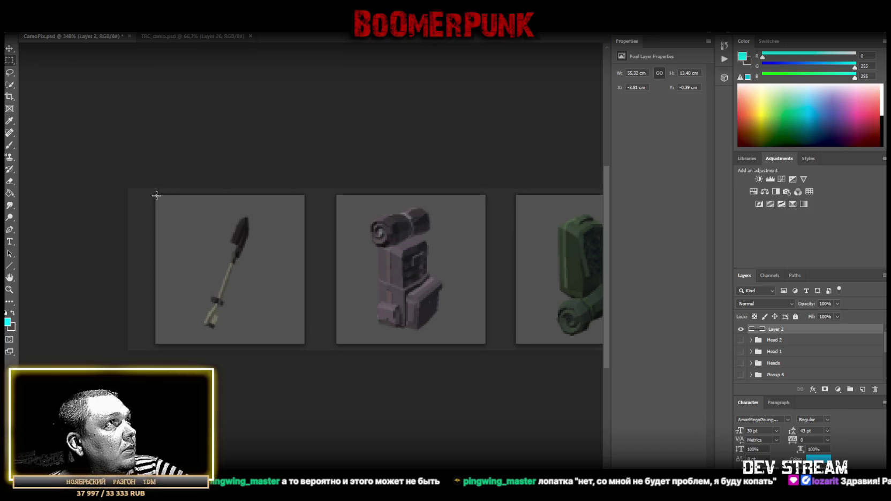
left_click_drag(155, 196, 271, 307)
key("z")
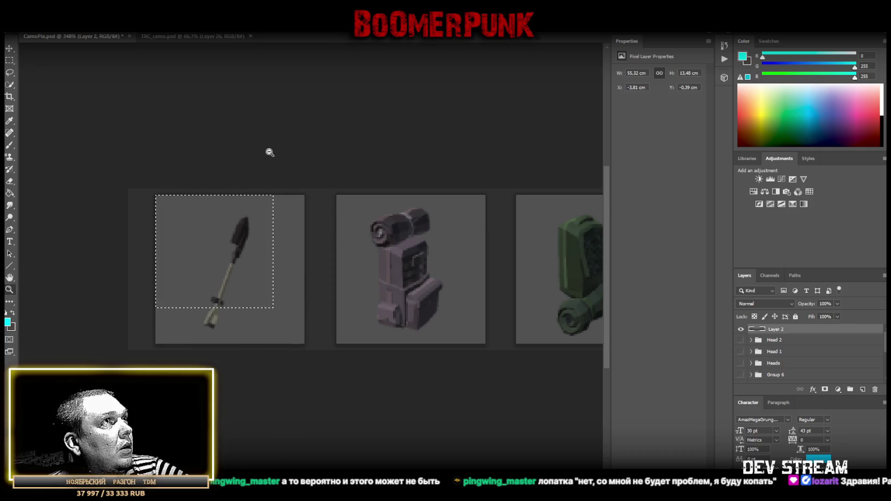
left_click_drag(268, 151, 209, 156)
left_click(10, 72)
left_click(223, 201)
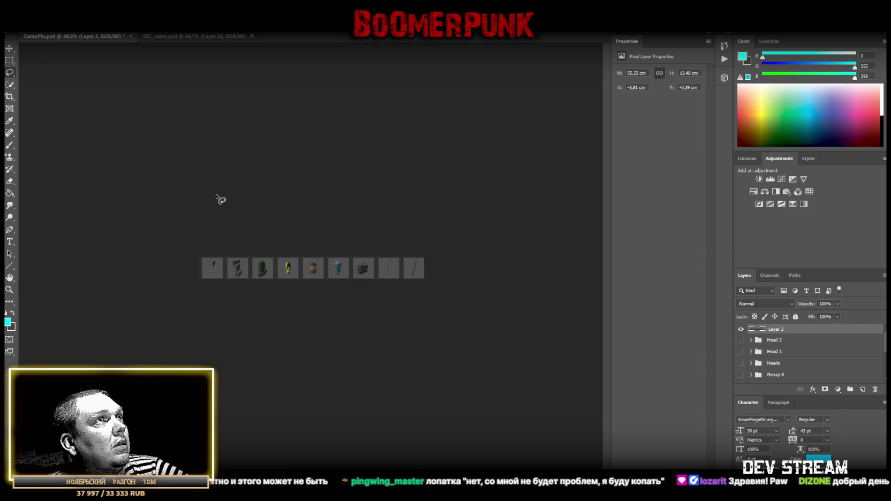
Convert Layer 2 into a smart object and zoom out to view the whole thumbnail grid
right_click(776, 334)
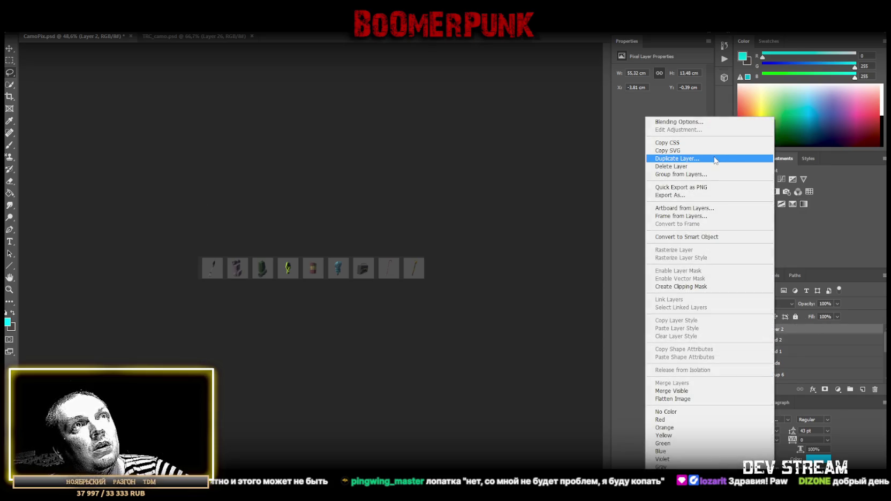
left_click(709, 240)
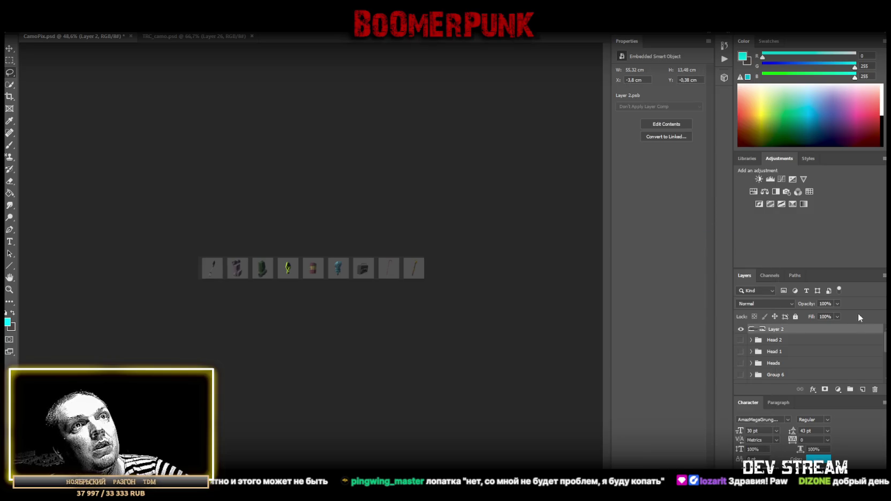
key("i")
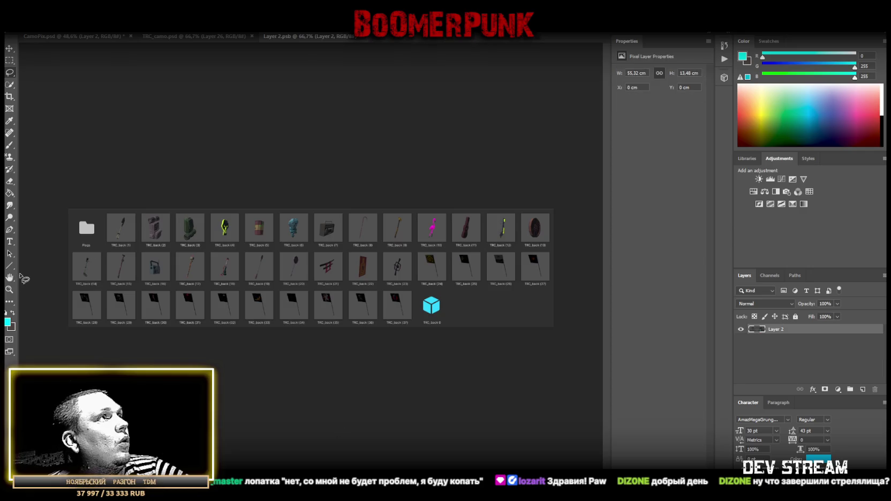
left_click(9, 290)
left_click_drag(140, 269, 186, 292)
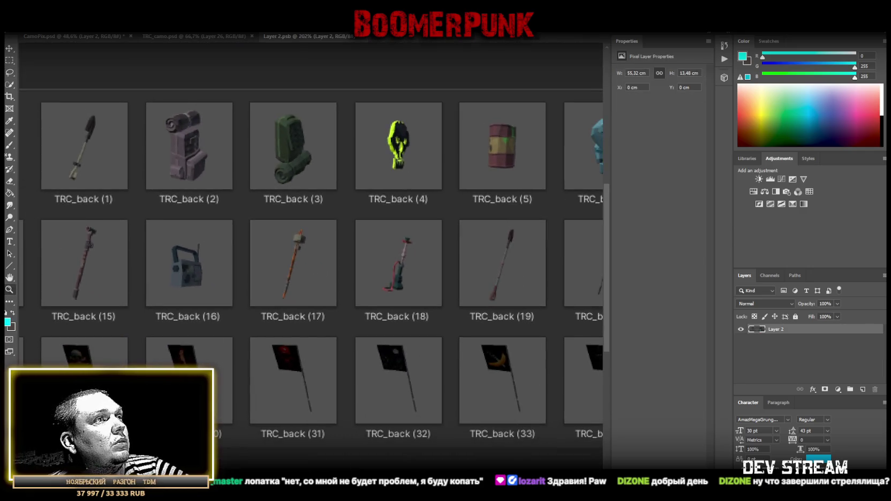
mouse_move(386, 343)
left_mouse_down()
mouse_move(343, 343)
mouse_move(370, 343)
left_mouse_up()
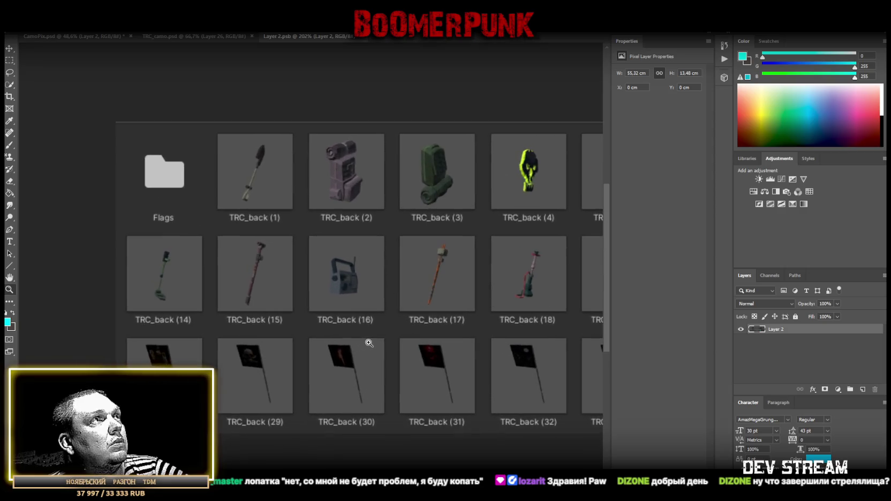
left_click(11, 63)
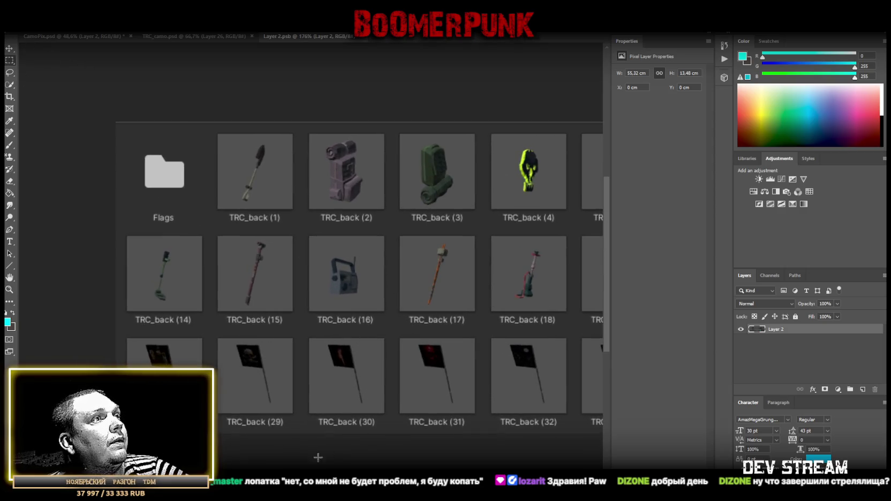
mouse_move(494, 477)
left_mouse_down()
mouse_move(309, 477)
mouse_move(329, 433)
left_mouse_up()
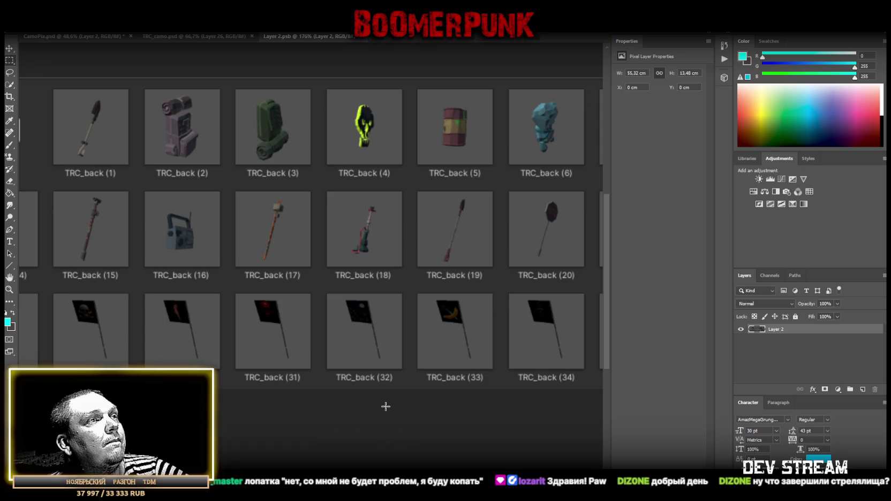
left_click(9, 289)
left_click(383, 374, "alt")
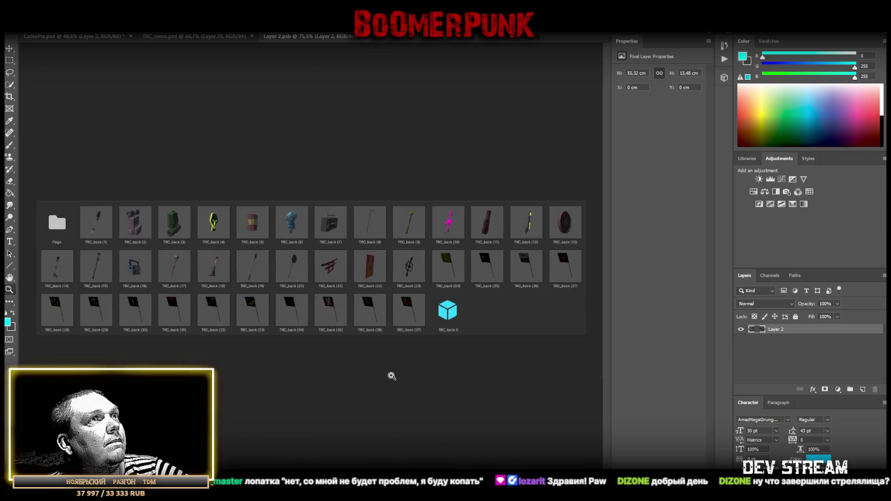
Marquee-select the whole thumbnail grid, then subtract strips along its top, right and bottom edges
left_click(10, 62)
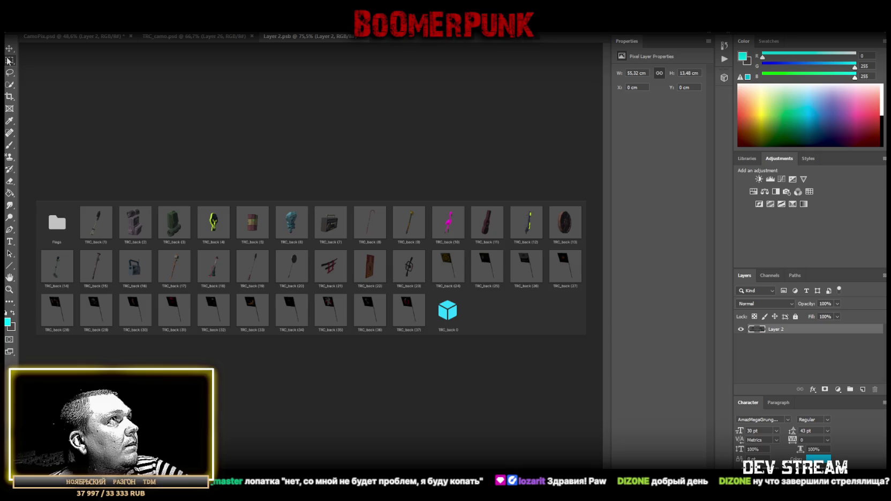
mouse_move(33, 193)
left_mouse_down()
mouse_move(387, 328)
mouse_move(641, 374)
mouse_move(595, 348)
left_mouse_up()
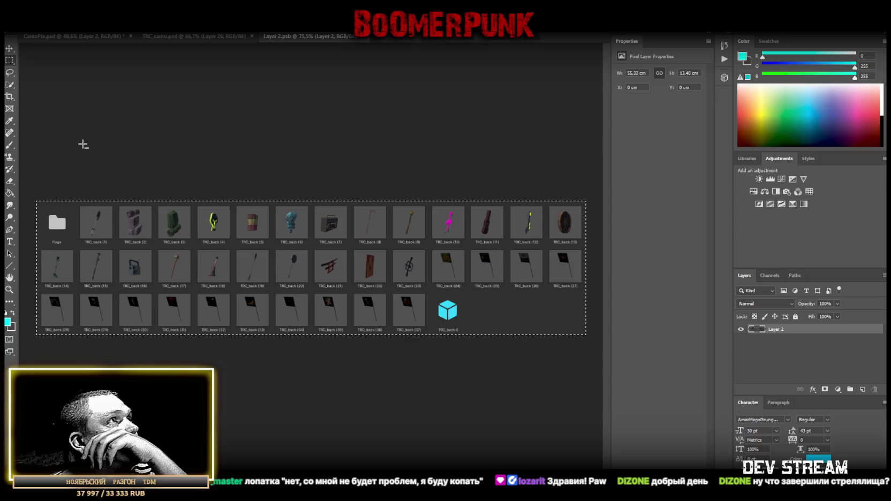
mouse_move(34, 202)
left_mouse_down()
mouse_move(115, 183)
mouse_move(563, 186)
mouse_move(598, 208)
left_mouse_up()
mouse_move(589, 173)
left_mouse_down()
mouse_move(611, 309)
mouse_move(582, 374)
left_mouse_up()
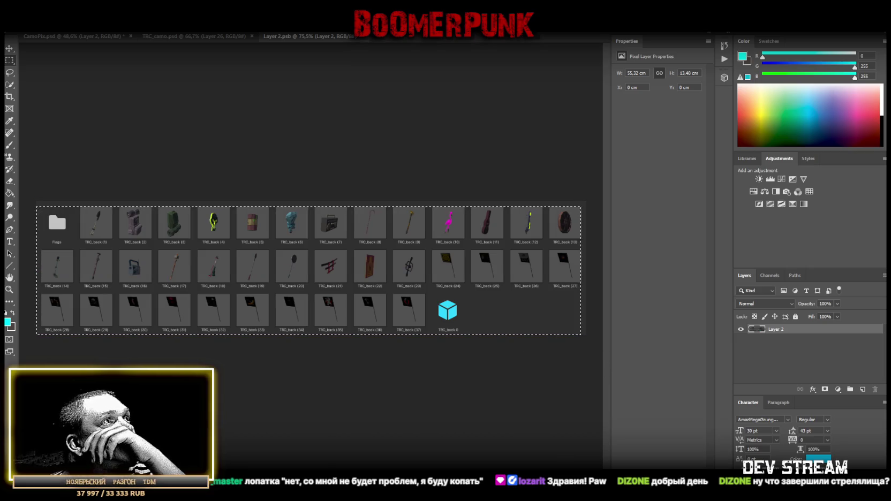
mouse_move(36, 336)
left_mouse_down()
mouse_move(477, 368)
mouse_move(529, 340)
mouse_move(531, 327)
left_mouse_up()
Trim the selection's left side and zoom in to check the lower-left tiles and TRC_back (1)
left_click_drag(34, 212, 41, 335)
left_click(10, 289)
mouse_move(34, 342)
left_mouse_down()
mouse_move(113, 333)
mouse_move(125, 341)
left_mouse_up()
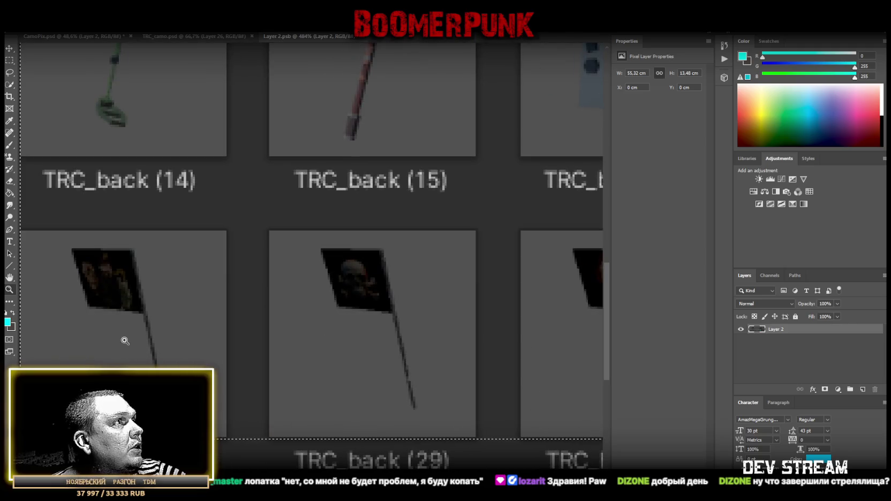
left_click(155, 343, "alt")
left_click(229, 163, "alt")
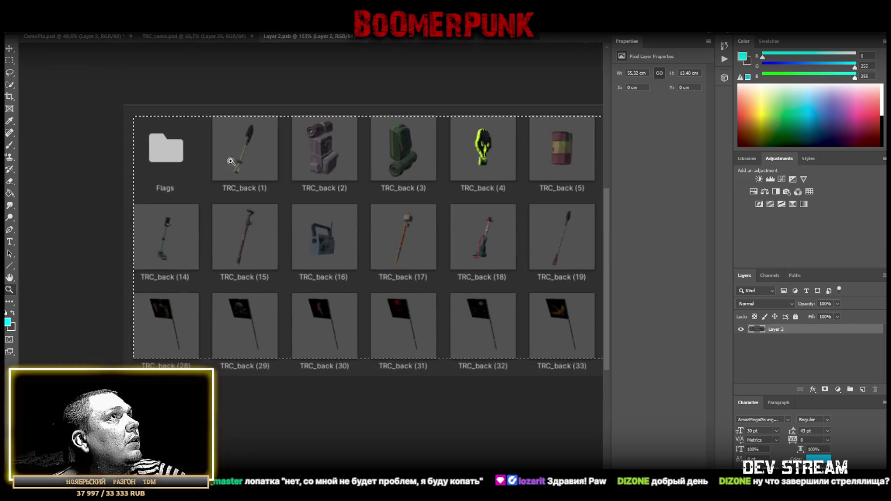
left_click(234, 104)
left_click(281, 143)
left_click(426, 238, "alt")
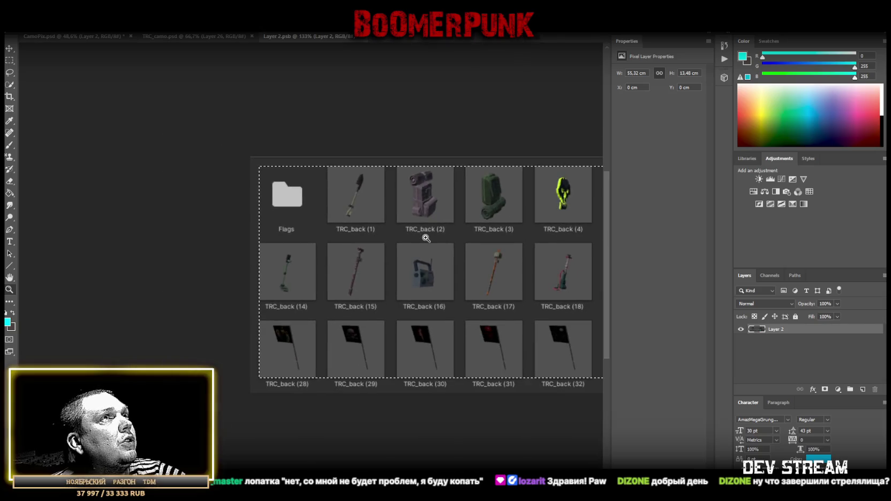
left_click(425, 239, "alt")
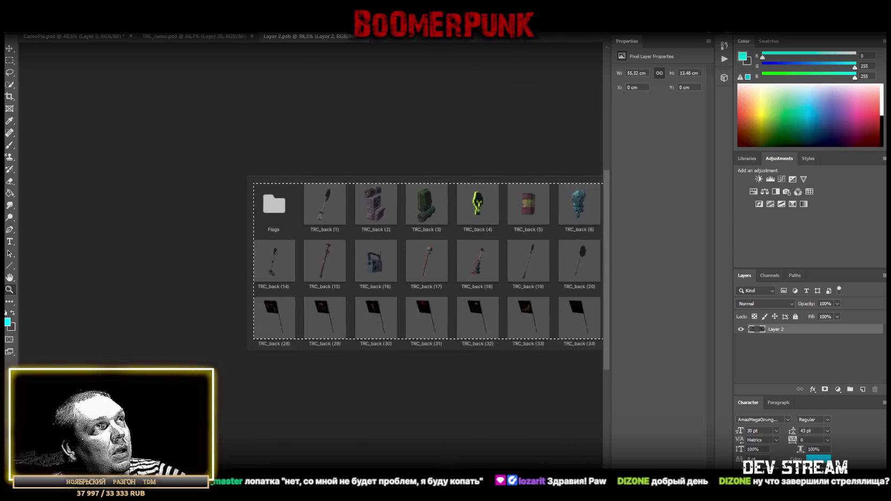
Reshape the marquee selection around the top row, marking a strip along TRC_back (10)–(13)
scroll(404, 328, "right", 3)
scroll(481, 346, "right", 4)
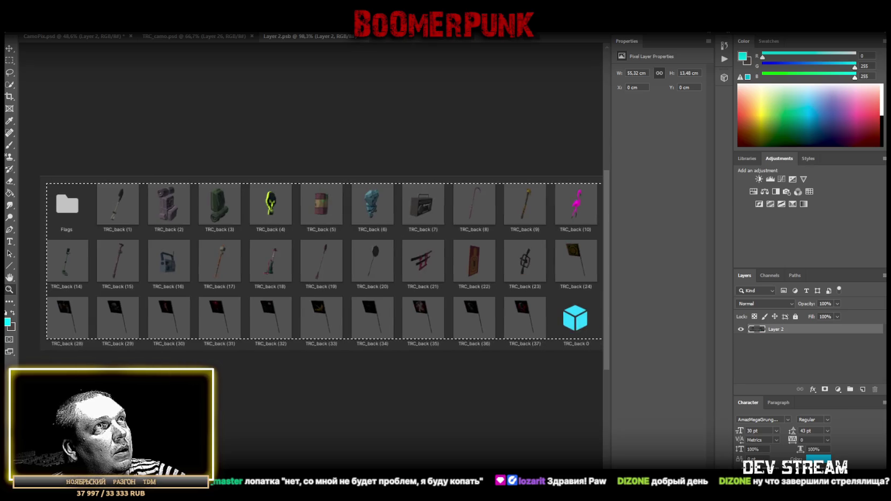
scroll(54, 177, "right", 1)
left_click_drag(97, 173, 105, 159)
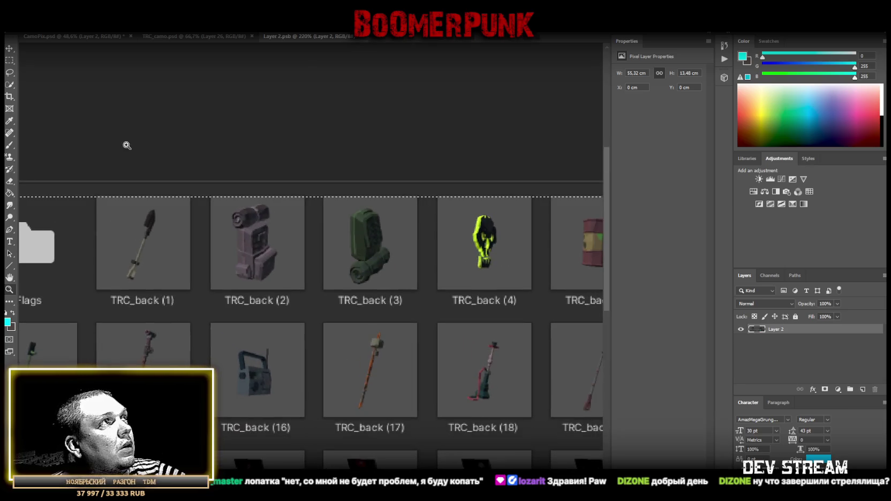
left_click(9, 60)
mouse_move(84, 303)
left_mouse_down()
mouse_move(563, 230)
mouse_move(571, 196)
mouse_move(611, 197)
left_mouse_up()
mouse_move(35, 313)
left_mouse_down()
mouse_move(542, 236)
mouse_move(567, 196)
left_mouse_up()
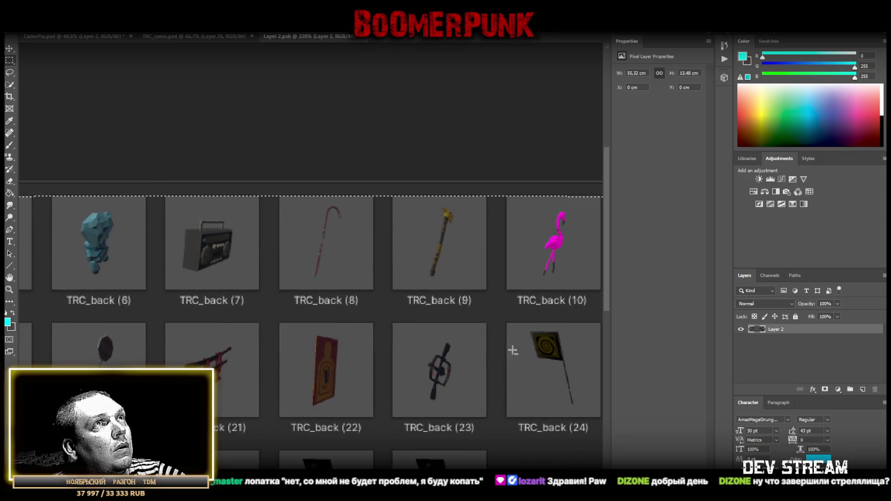
scroll(513, 350, "right", 5)
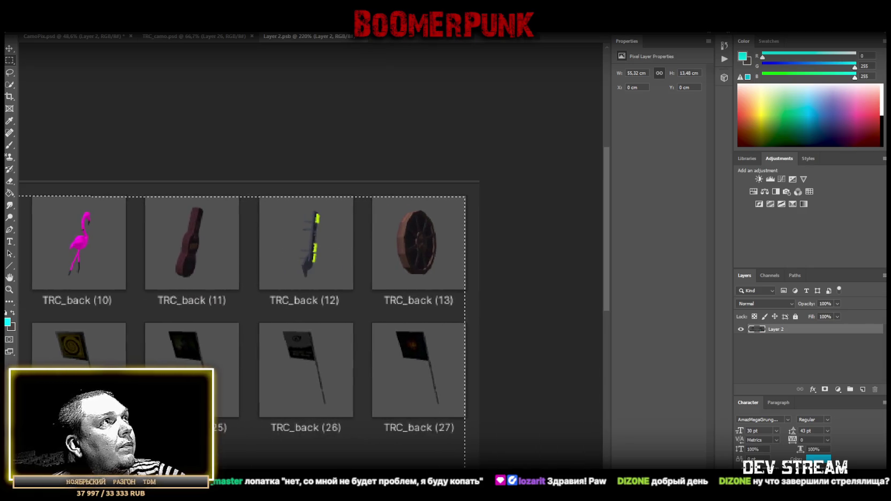
left_click_drag(39, 312, 467, 197)
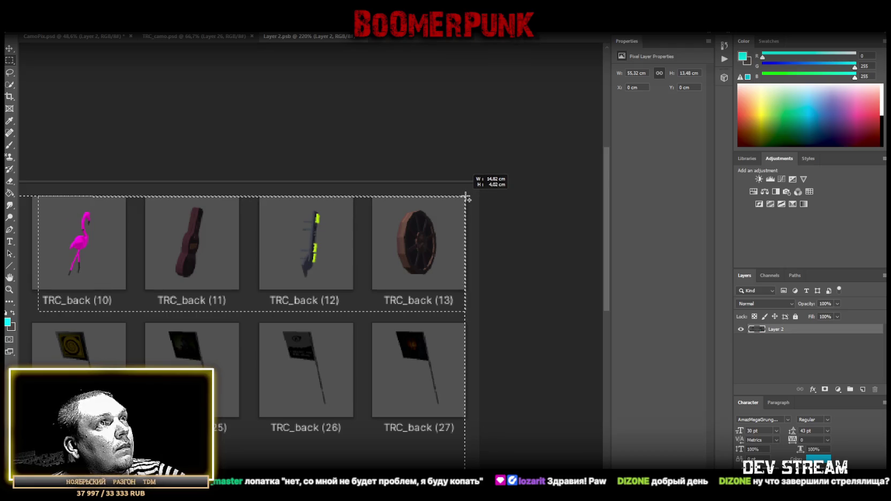
scroll(522, 289, "up", 1)
scroll(515, 302, "down", 4)
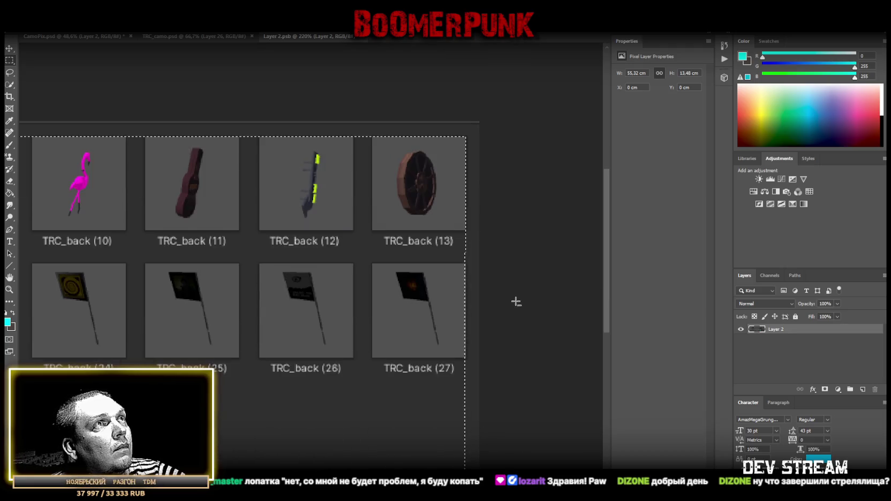
Shift-drag a marquee under the TRC_back (10)–(13) tiles, then pan back toward the Flags folder
left_click_drag(439, 341, 466, 360)
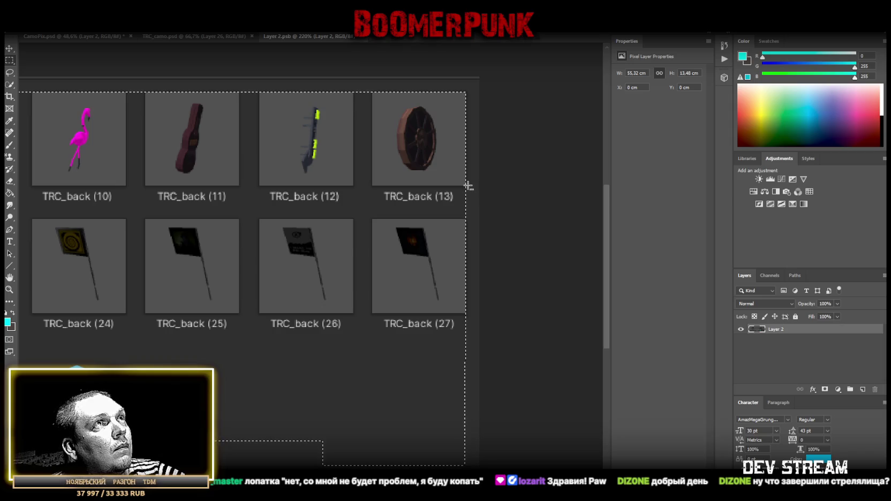
mouse_move(121, 215)
left_mouse_down()
mouse_move(46, 218)
mouse_move(506, 221)
left_mouse_up()
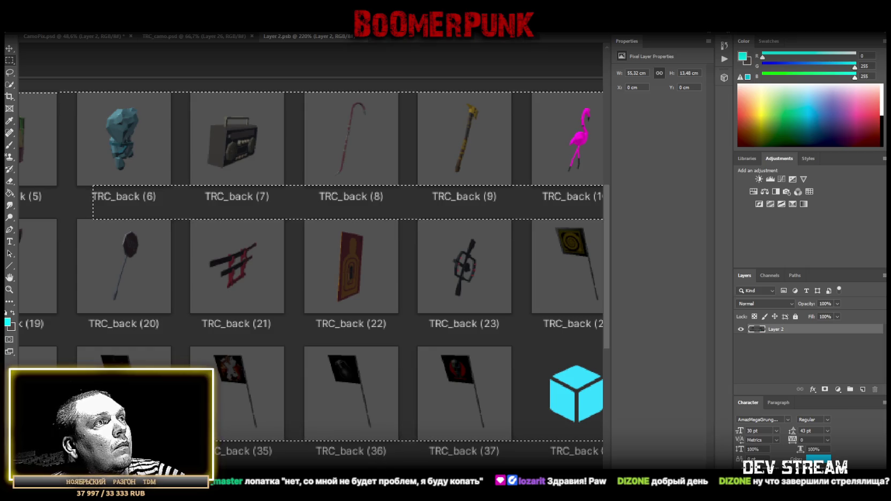
scroll(310, 267, "left", 8)
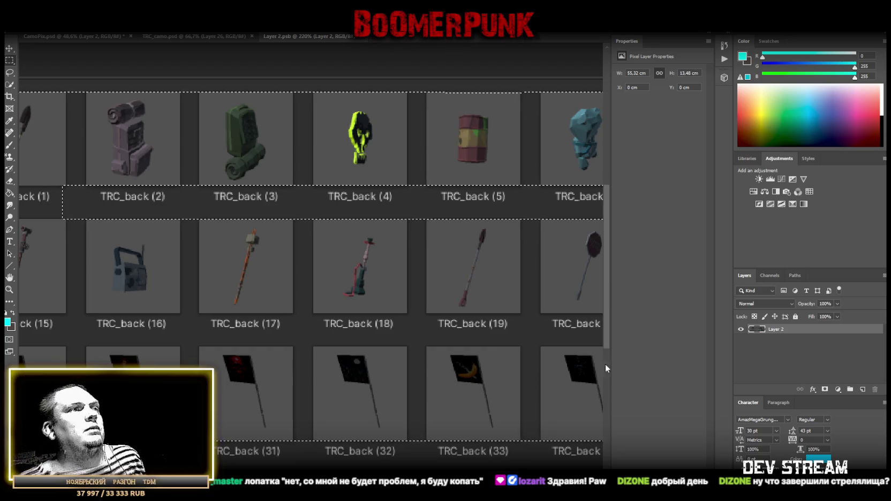
scroll(377, 186, "left", 5)
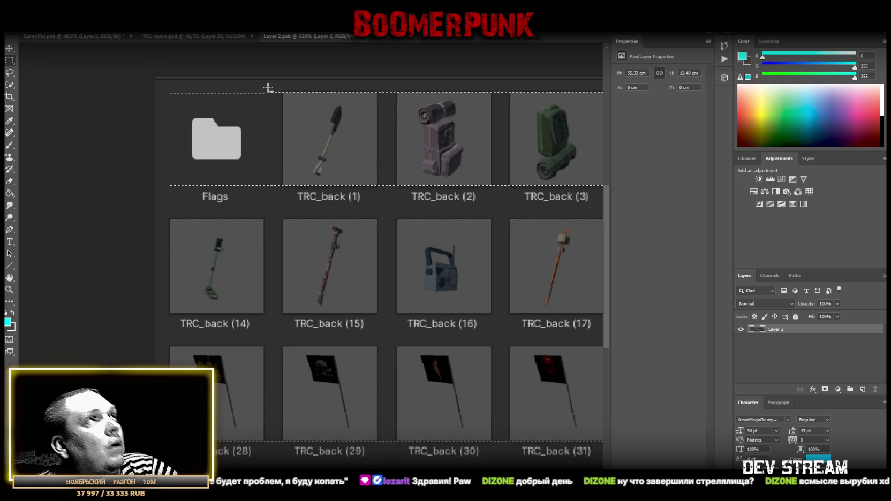
Subtract the Flags folder and the gaps between the TRC_back (14), (15) and (16) columns
left_click_drag(162, 85, 242, 182)
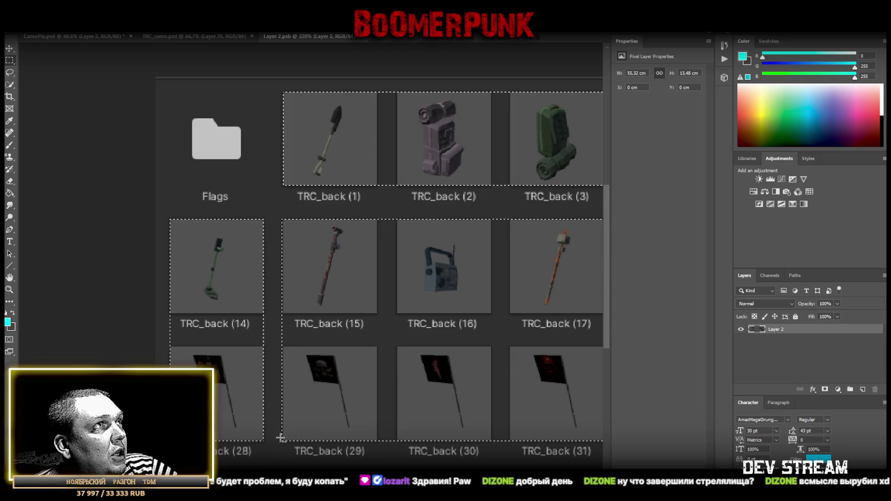
mouse_move(310, 339)
left_mouse_down()
mouse_move(375, 338)
mouse_move(344, 341)
left_mouse_up()
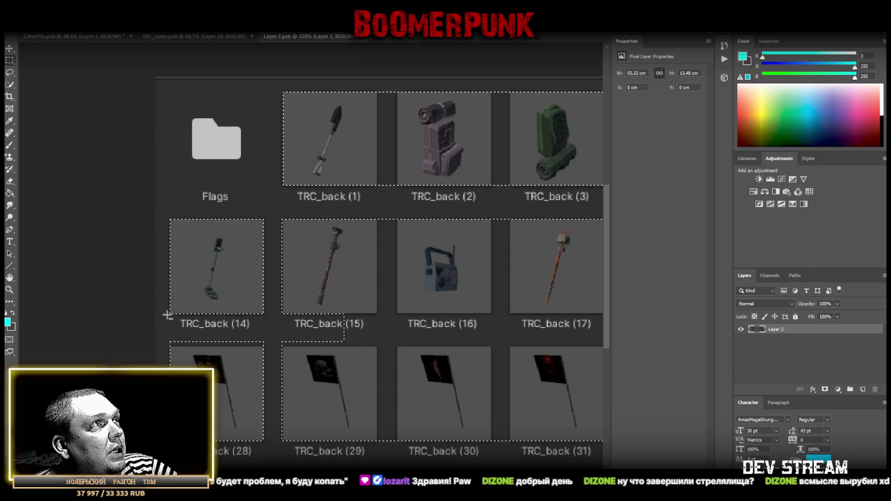
left_click_drag(294, 333, 503, 347)
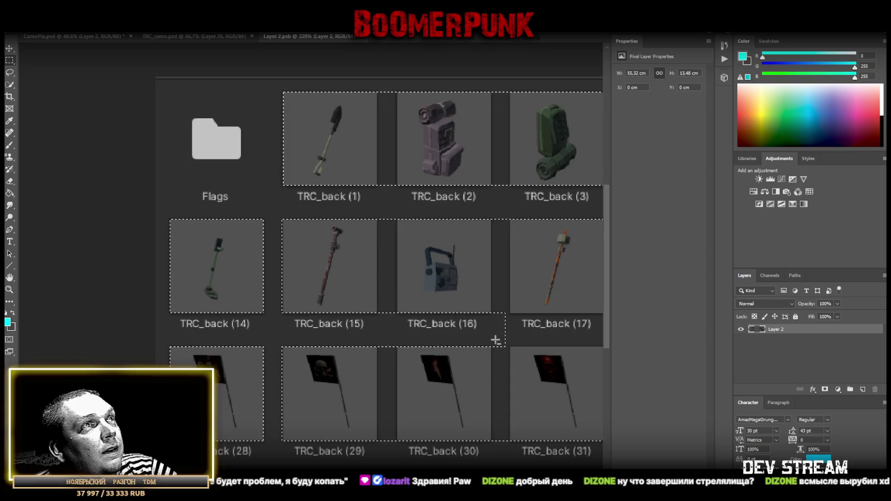
left_click_drag(270, 211, 276, 370)
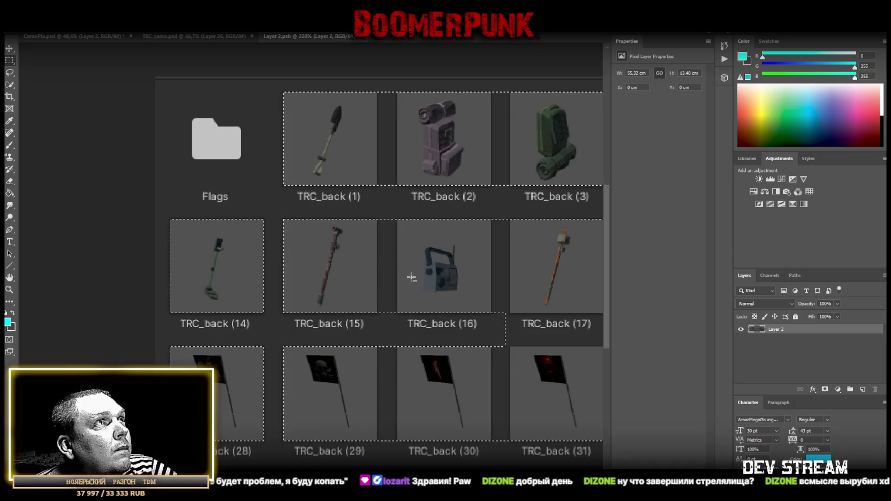
mouse_move(378, 217)
left_mouse_down()
mouse_move(392, 215)
mouse_move(396, 464)
left_mouse_up()
scroll(397, 464, "right", 5)
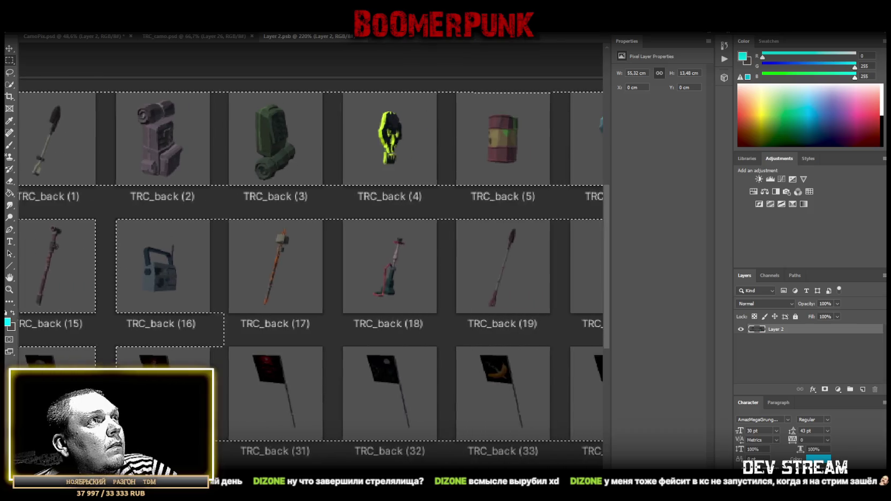
Subtract the label strips under the TRC_back (17)–(19) and (20)–(24) rows from the selection
scroll(176, 217, "right", 1)
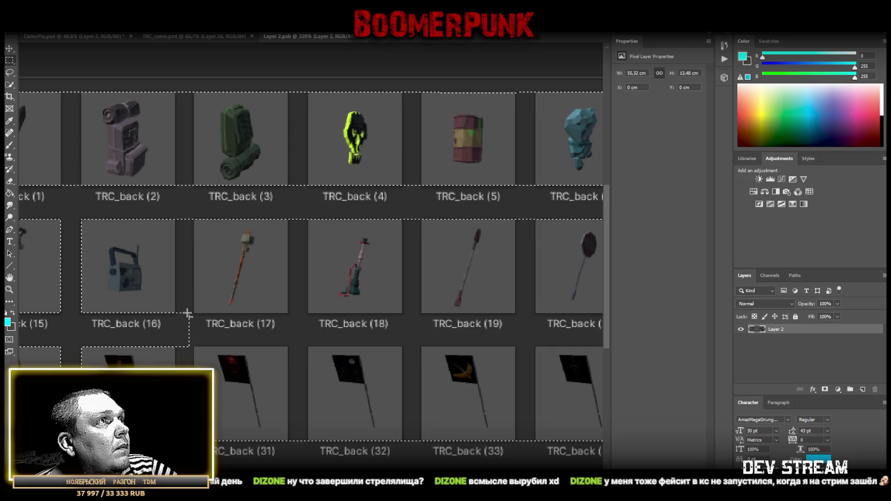
mouse_move(188, 314)
left_mouse_down()
mouse_move(514, 324)
mouse_move(530, 341)
left_mouse_up()
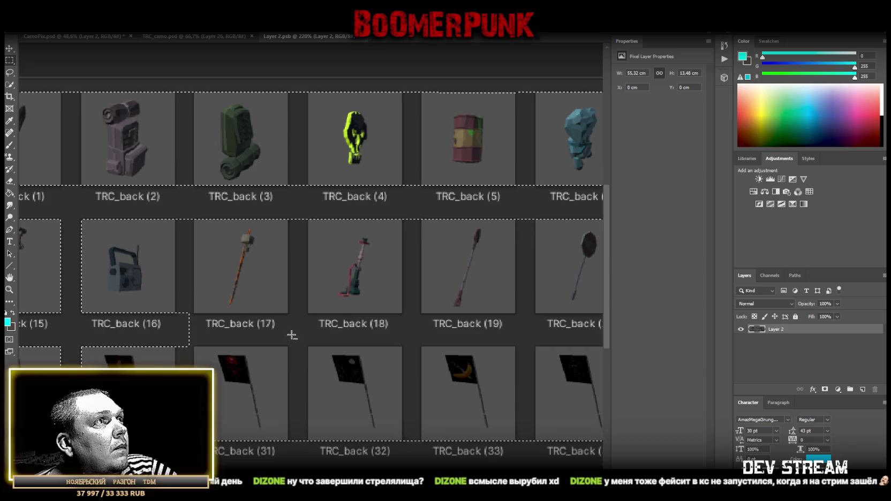
mouse_move(179, 314)
left_mouse_down()
mouse_move(296, 343)
mouse_move(582, 347)
left_mouse_up()
scroll(582, 346, "right", 5)
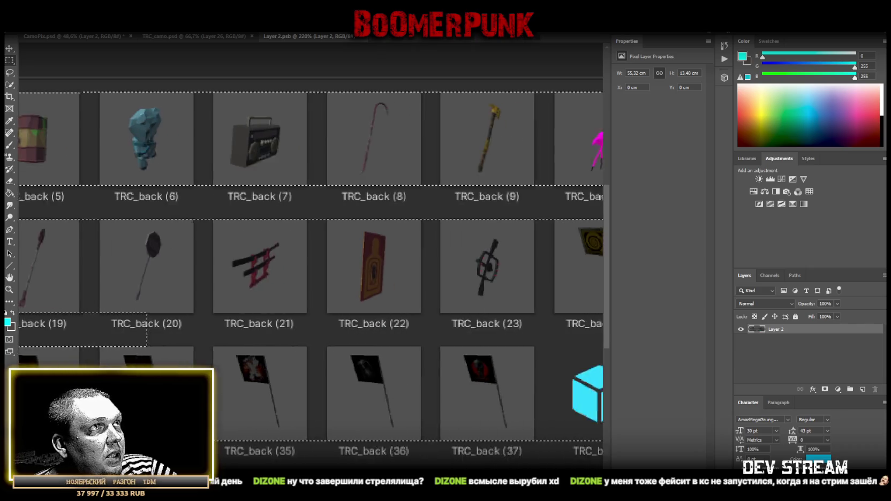
scroll(310, 268, "right", 2)
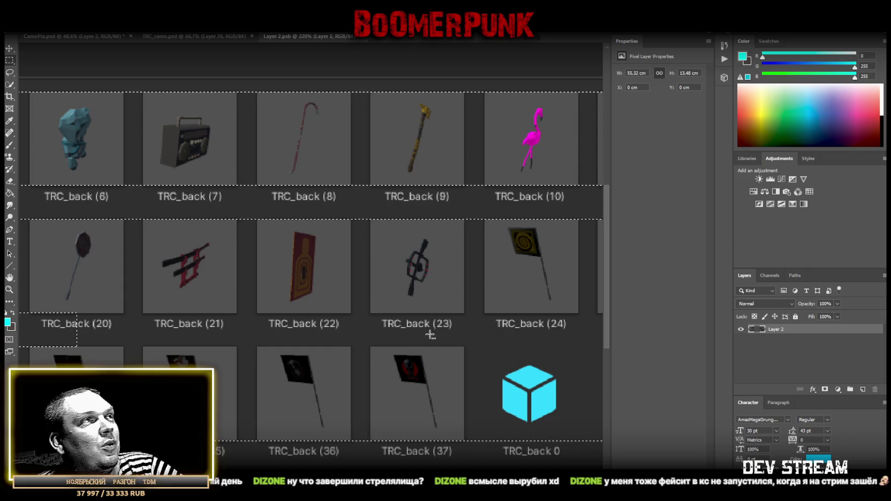
left_click_drag(71, 312, 487, 346)
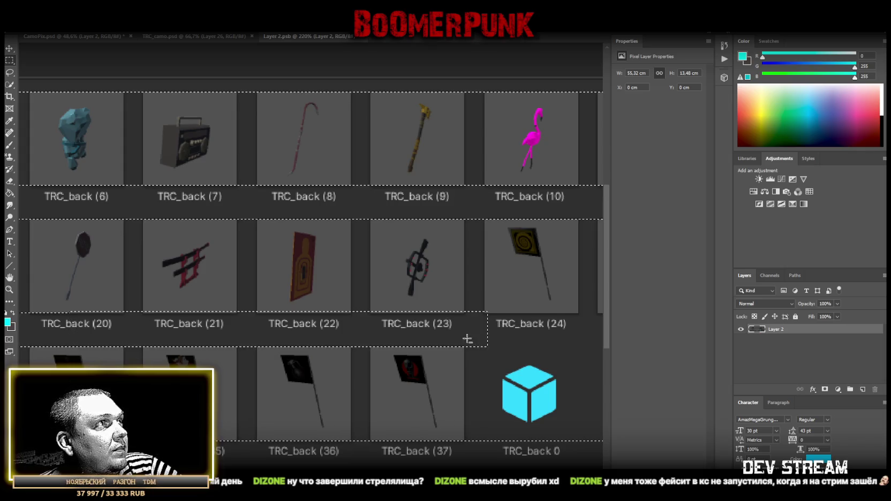
mouse_move(72, 311)
left_mouse_down()
mouse_move(490, 309)
mouse_move(489, 328)
left_mouse_up()
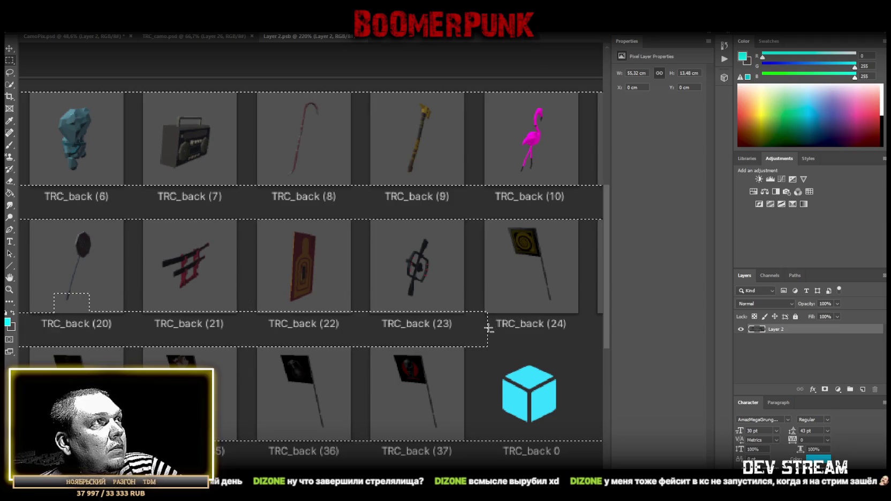
left_click_drag(45, 288, 535, 313)
mouse_move(44, 280)
left_mouse_down()
mouse_move(134, 303)
mouse_move(589, 314)
left_mouse_up()
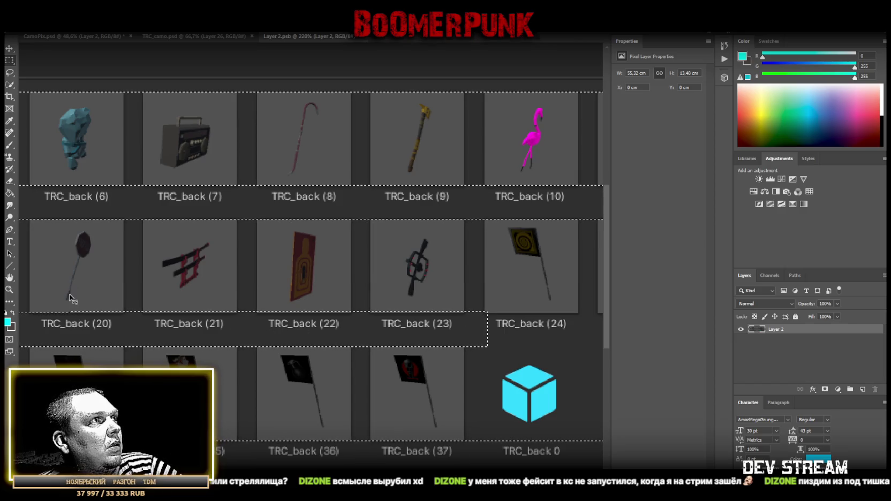
mouse_move(59, 295)
left_mouse_down()
mouse_move(556, 304)
mouse_move(557, 314)
left_mouse_up()
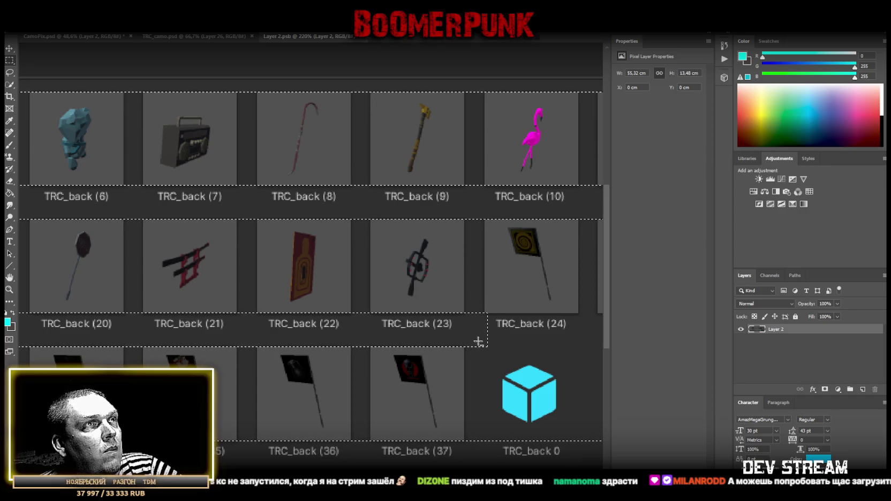
Remove the empty lower-right area and the bottom labels from the selection
scroll(475, 329, "right", 5)
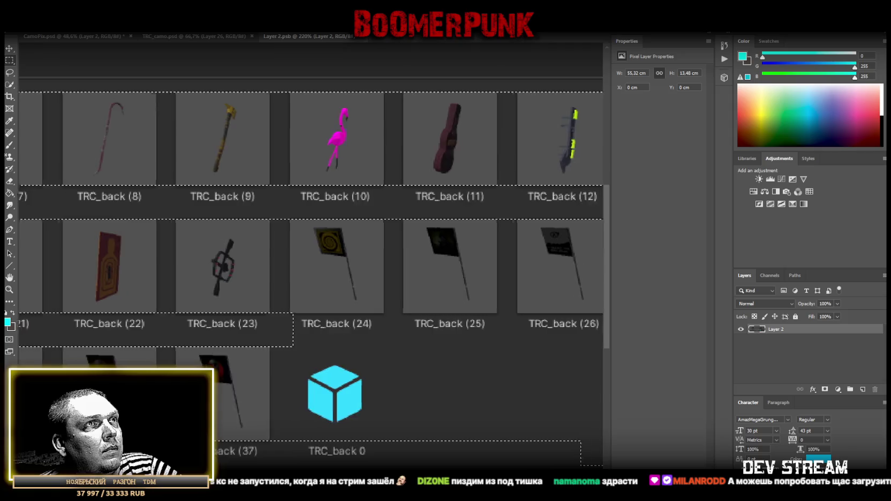
scroll(311, 268, "right", 4)
mouse_move(578, 463)
left_mouse_down()
mouse_move(343, 353)
mouse_move(110, 314)
left_mouse_up()
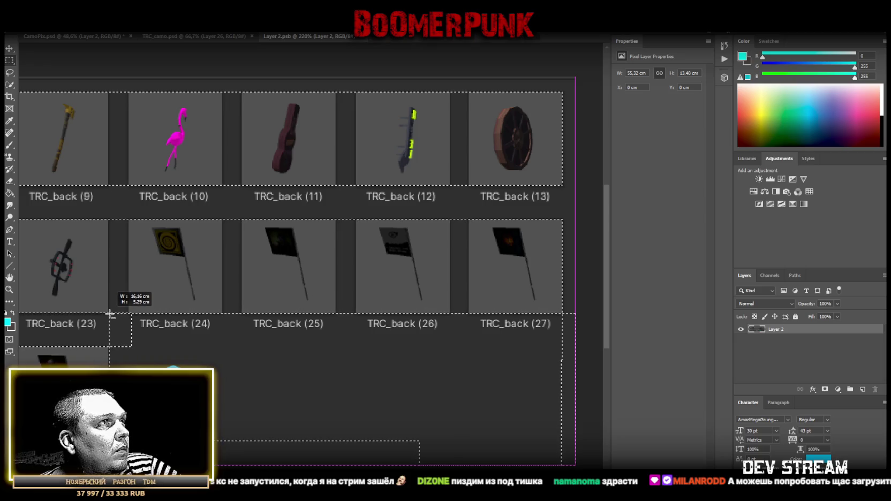
left_click_drag(109, 313, 109, 314)
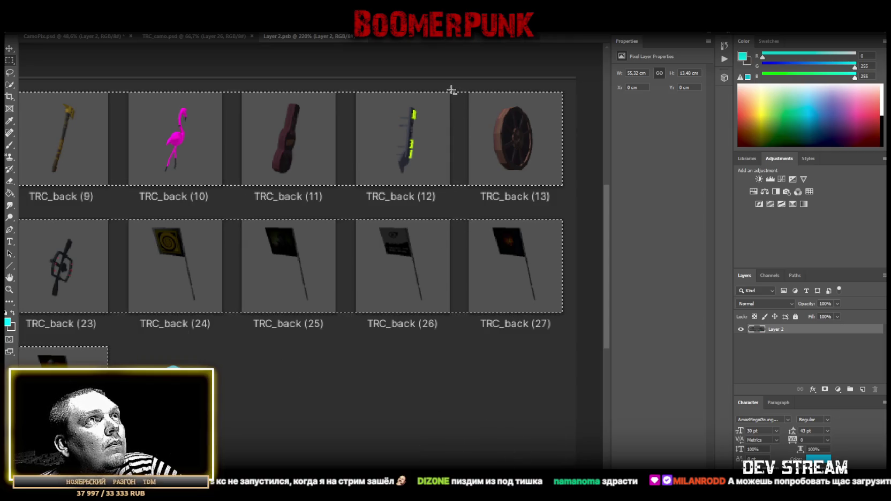
Cut the column gaps around TRC_back (7)–(12) and (21)/(22) out of the selection
left_click_drag(450, 89, 469, 335)
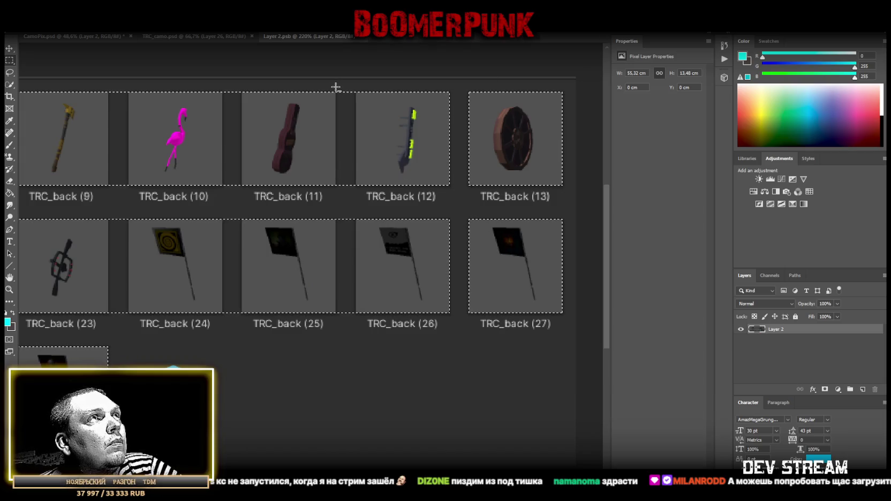
left_click_drag(337, 89, 355, 335)
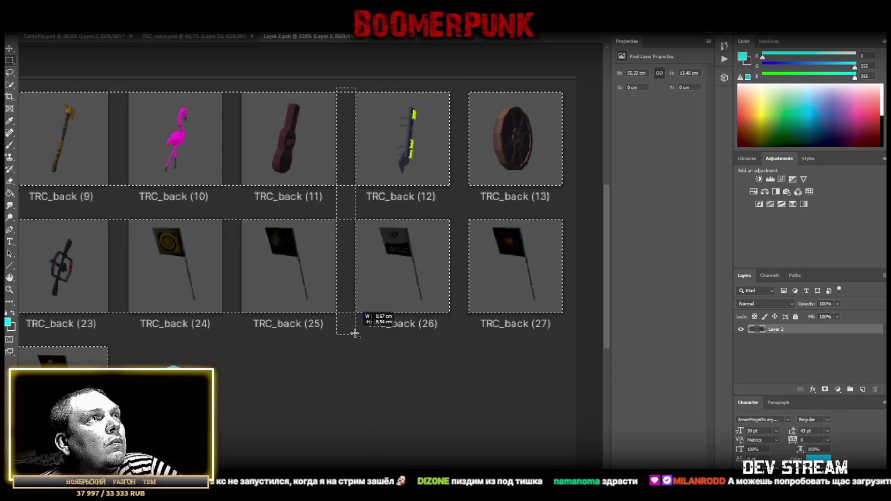
left_click_drag(358, 233, 336, 342)
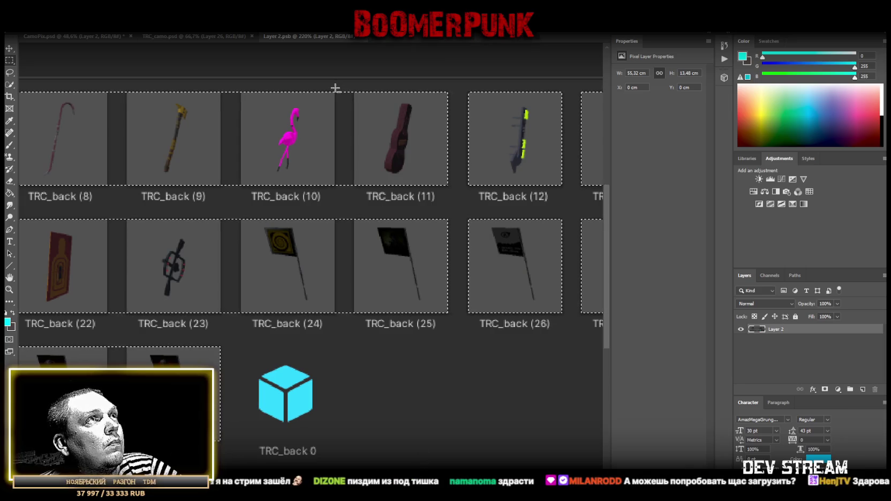
mouse_move(336, 88)
left_mouse_down()
mouse_move(353, 225)
mouse_move(353, 325)
left_mouse_up()
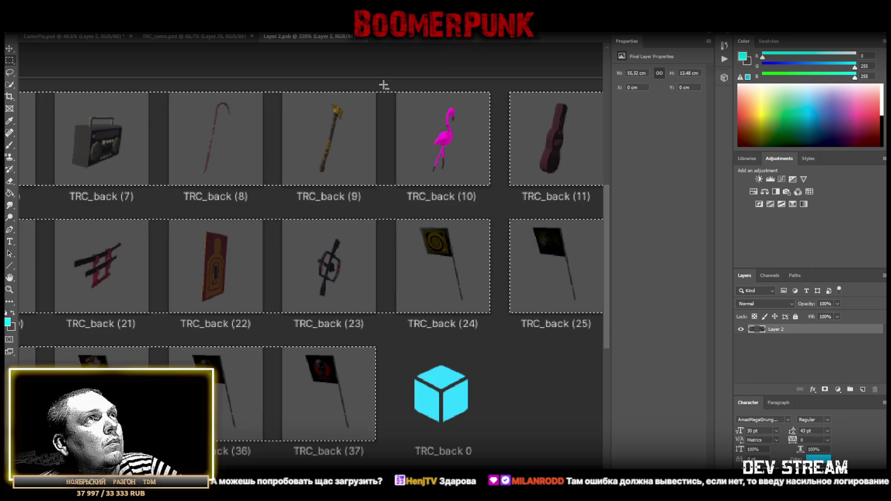
mouse_move(396, 87)
left_mouse_down()
mouse_move(399, 155)
mouse_move(376, 329)
left_mouse_up()
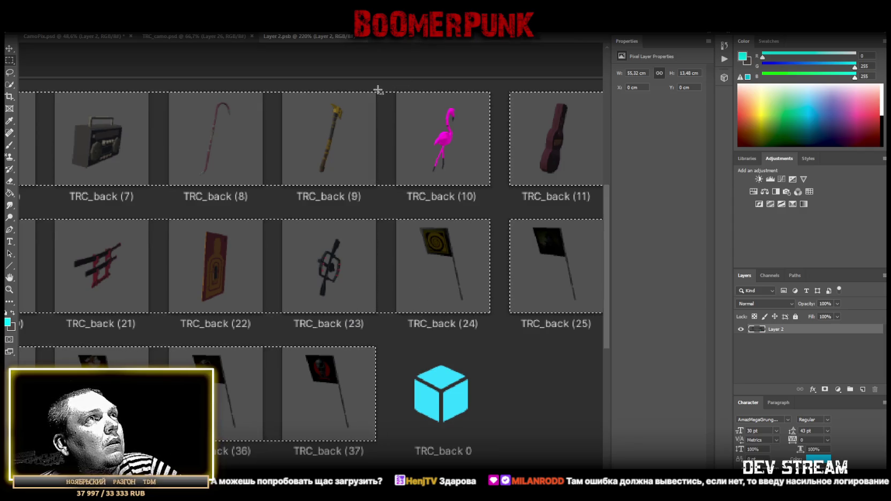
mouse_move(377, 89)
left_mouse_down()
mouse_move(397, 252)
mouse_move(395, 328)
left_mouse_up()
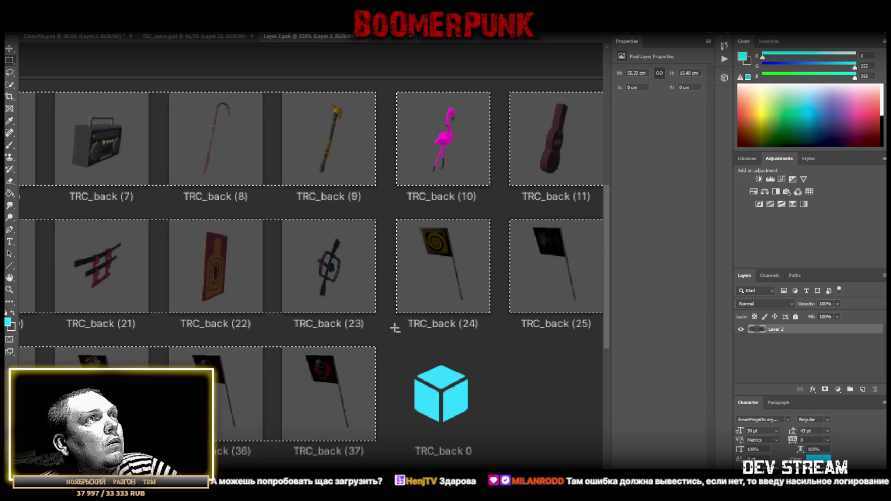
scroll(402, 203, "left", 5)
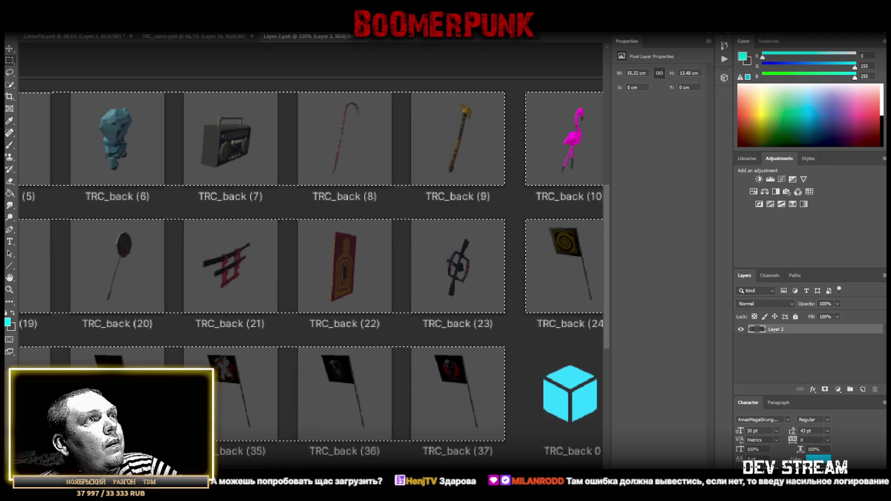
mouse_move(392, 89)
left_mouse_down()
mouse_move(412, 91)
mouse_move(410, 454)
mouse_move(409, 445)
left_mouse_up()
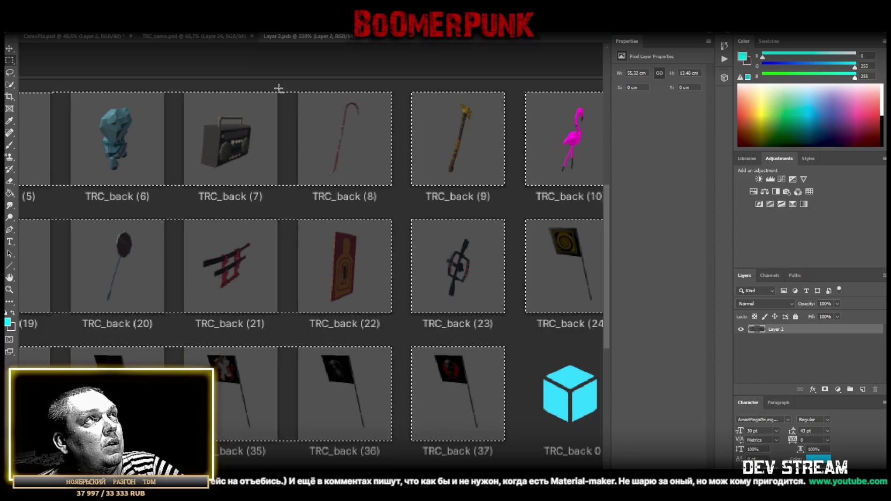
left_click_drag(282, 158, 297, 391)
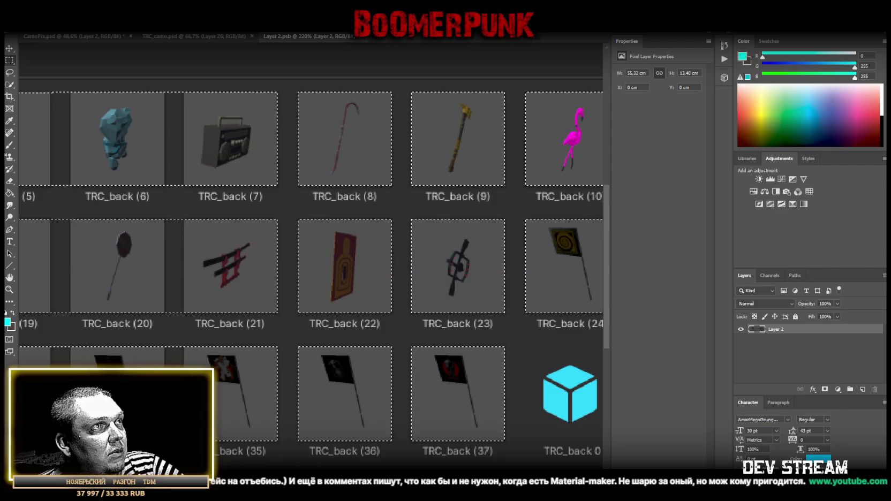
scroll(390, 102, "left", 5)
scroll(390, 102, "right", 1)
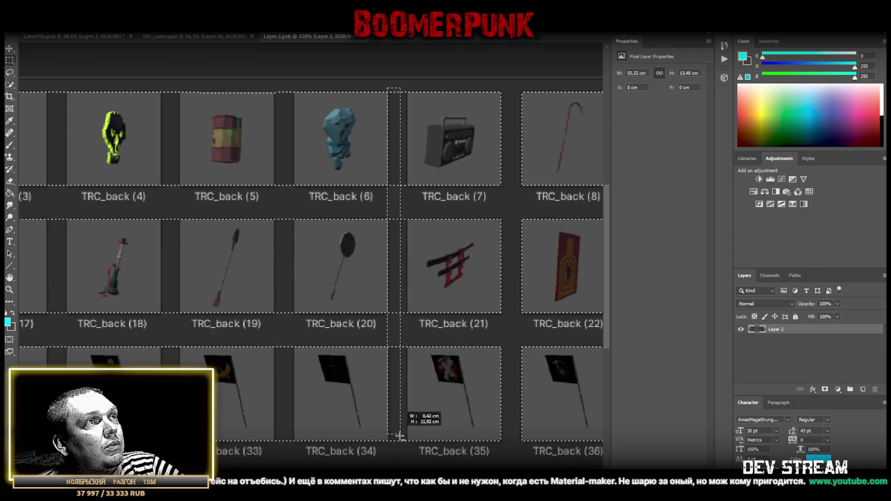
Subtract the column gaps between TRC_back (4) through (7) from the selection
left_click_drag(407, 451, 407, 451)
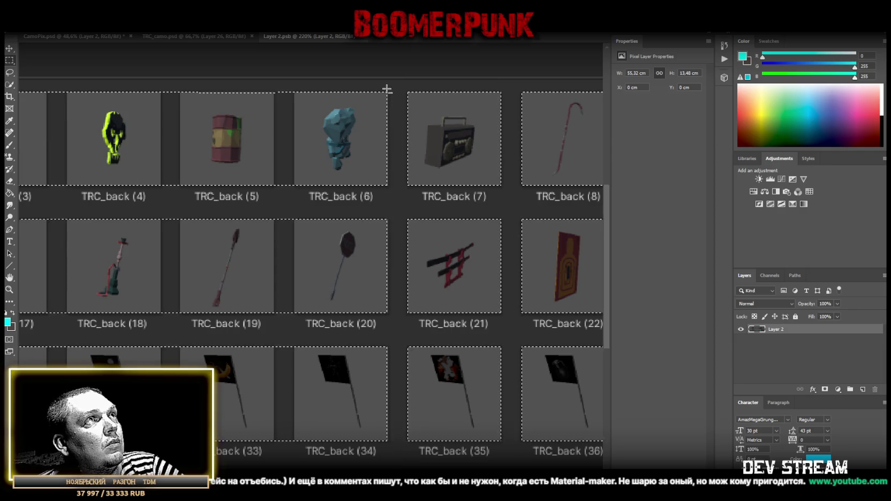
mouse_move(389, 87)
left_mouse_down()
mouse_move(399, 134)
mouse_move(406, 452)
left_mouse_up()
scroll(405, 452, "left", 3)
scroll(405, 92, "left", 2)
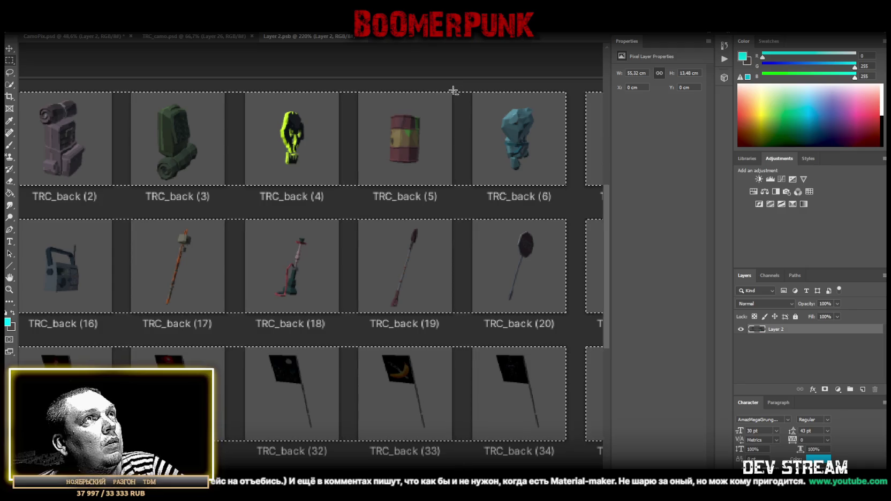
left_click_drag(459, 140, 473, 448)
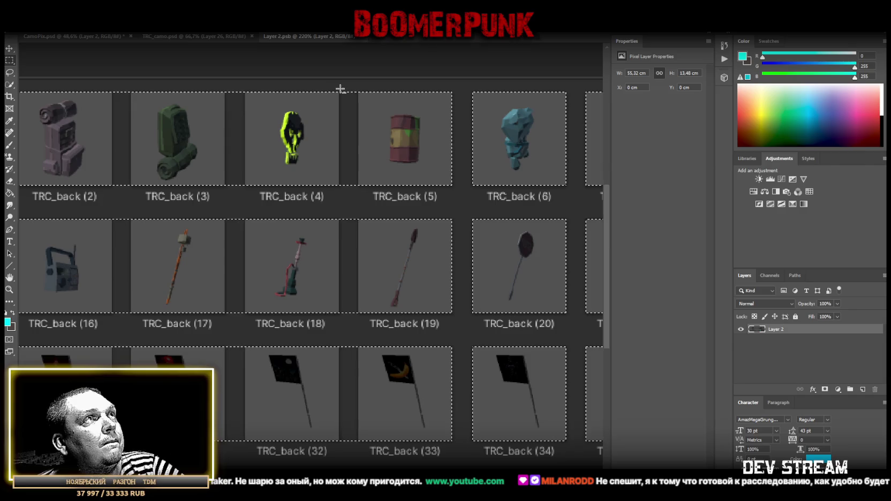
mouse_move(338, 88)
left_mouse_down()
mouse_move(363, 265)
mouse_move(360, 414)
left_mouse_up()
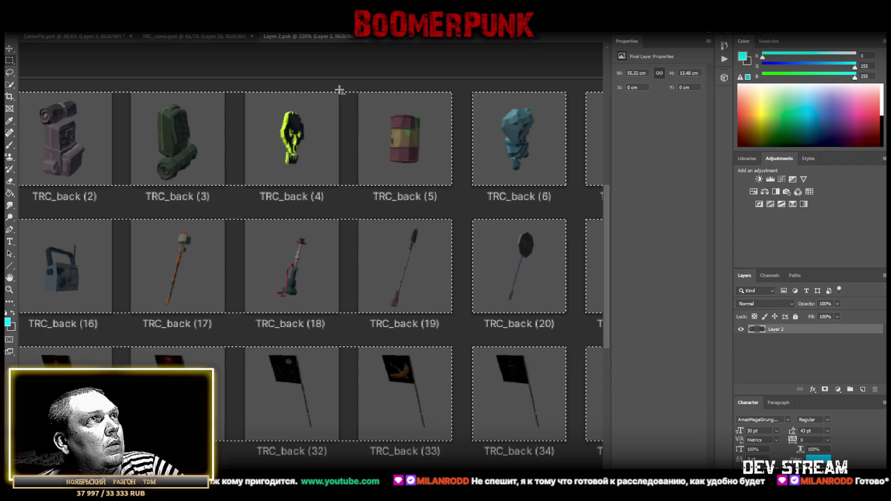
left_click_drag(347, 182, 354, 453)
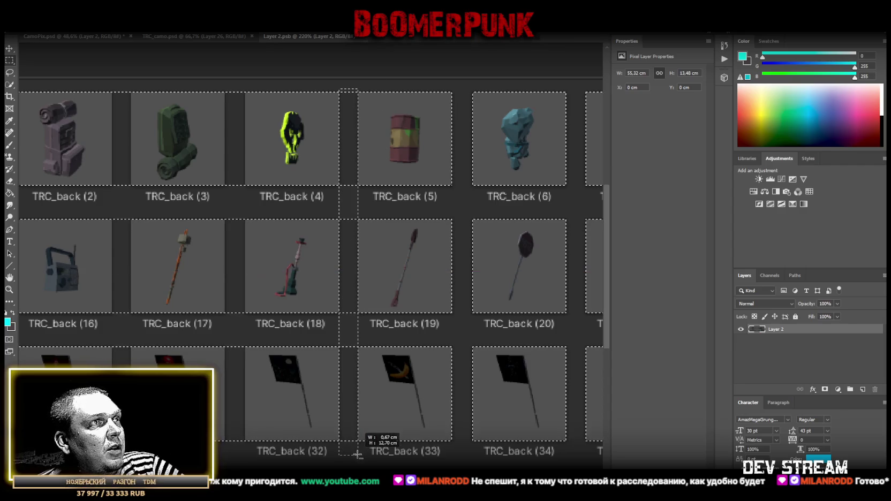
Subtract the remaining thin gaps on the left, including between TRC_back (1) and (2)
scroll(390, 94, "left", 5)
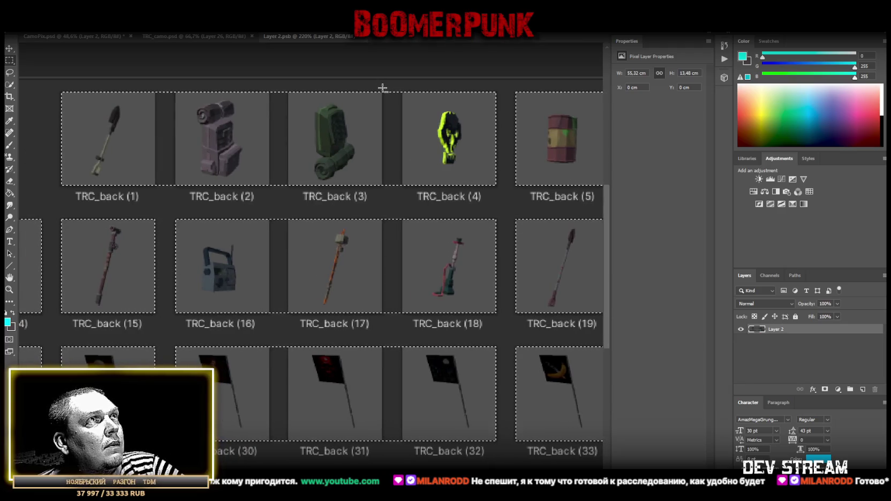
left_click_drag(385, 267, 402, 450)
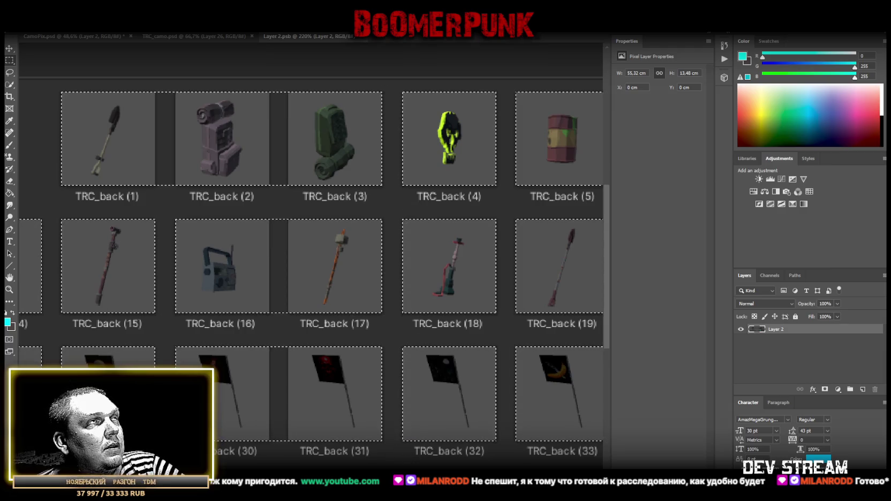
scroll(402, 449, "left", 3)
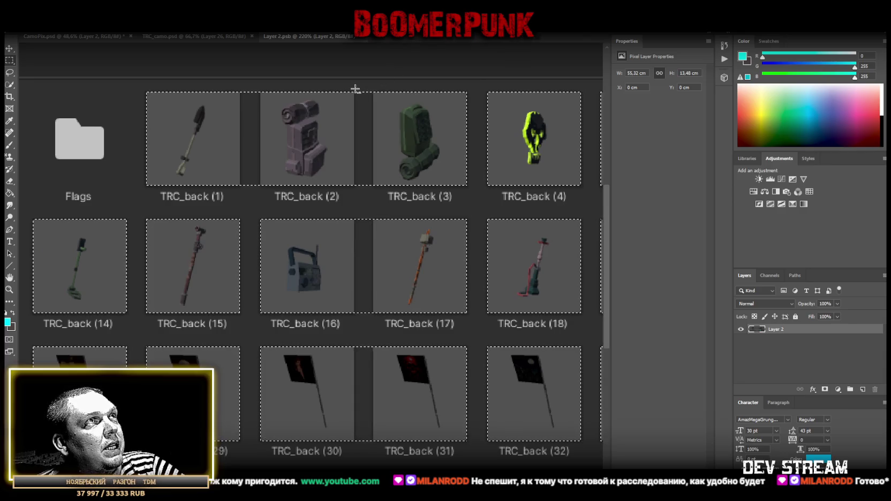
left_click_drag(370, 134, 372, 451)
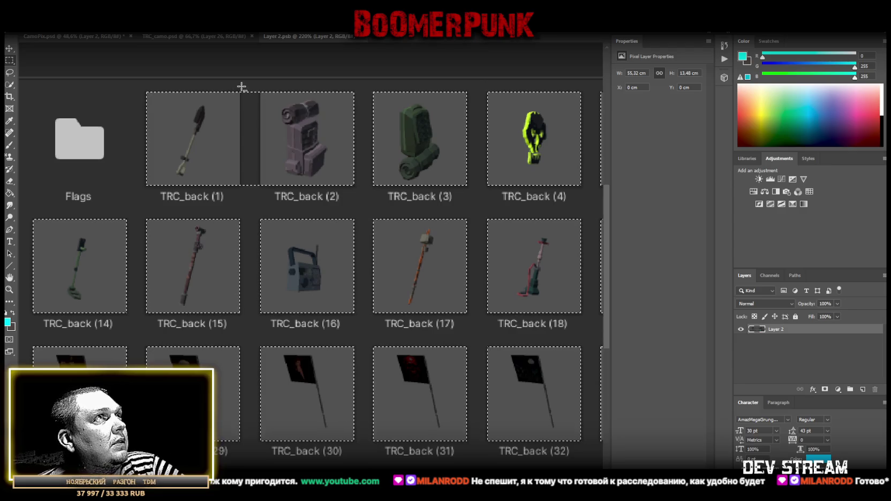
left_click_drag(240, 87, 263, 445)
left_click_drag(261, 448, 261, 447)
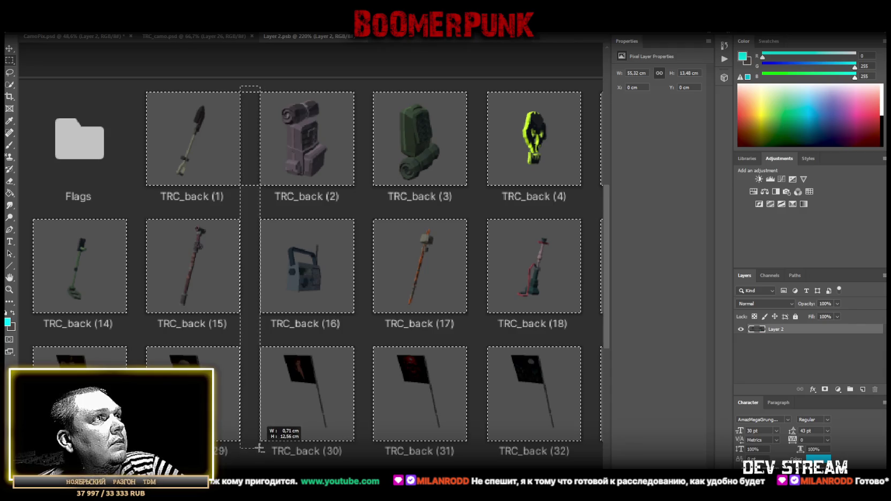
Cut the selected tiles onto Layer 3 with Layer Via Cut, hide Layer 2, then return to Google Sheets
right_click(369, 364)
left_click(407, 267)
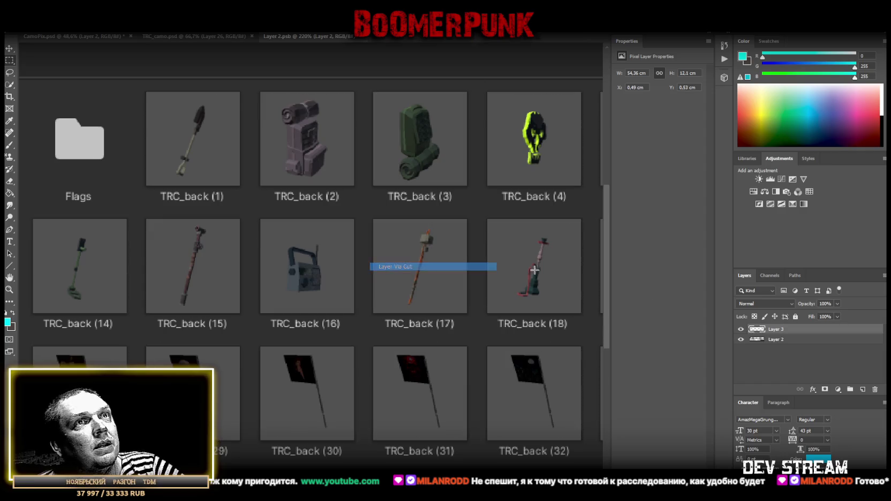
left_click(741, 339)
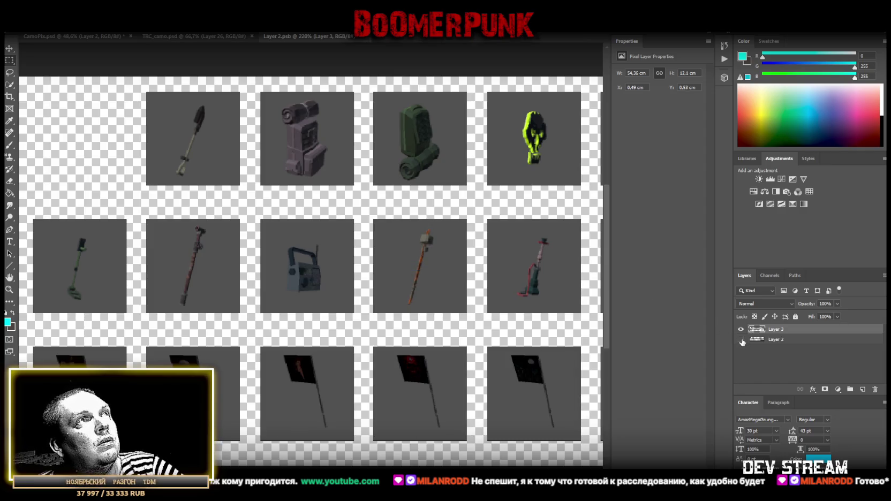
left_click(9, 289)
scroll(312, 295, "down", 3)
scroll(312, 295, "down", 2)
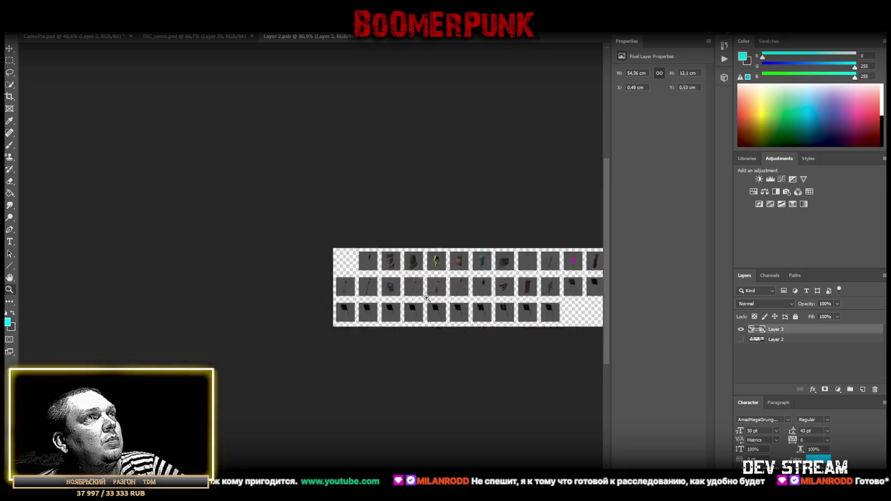
scroll(303, 221, "up", 2)
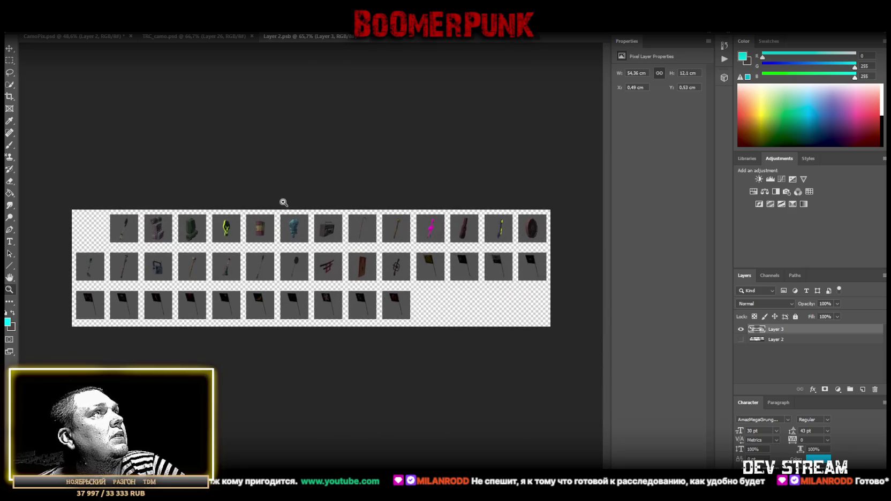
key("alt+Tab")
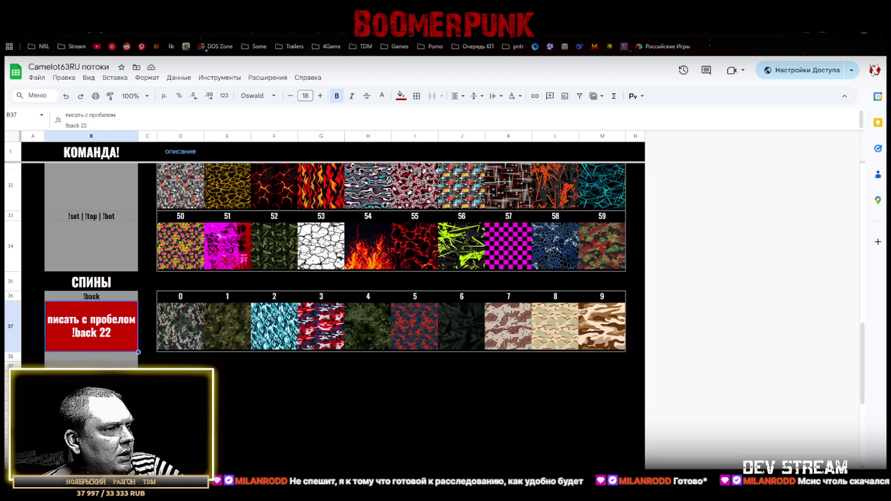
Switch from the Google Sheets commands sheet back to the Unity editor
key("alt+Tab")
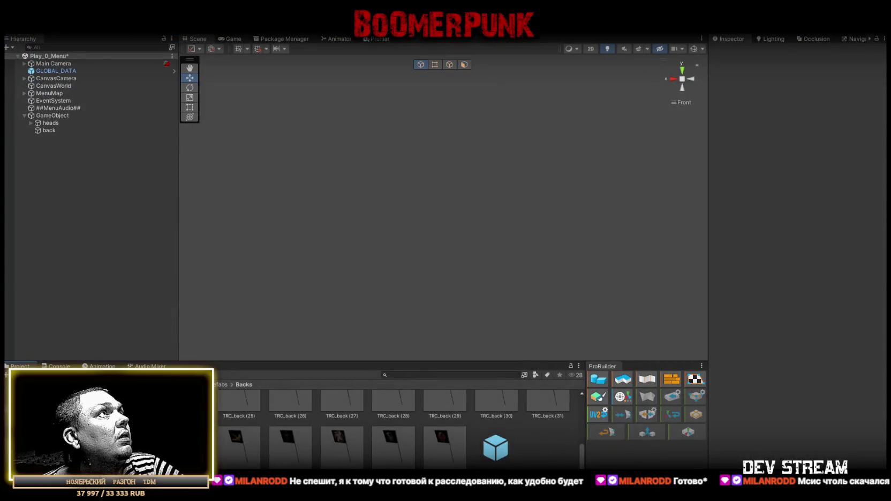
Deactivate the GameObject holding the heads and back objects
left_click(45, 116)
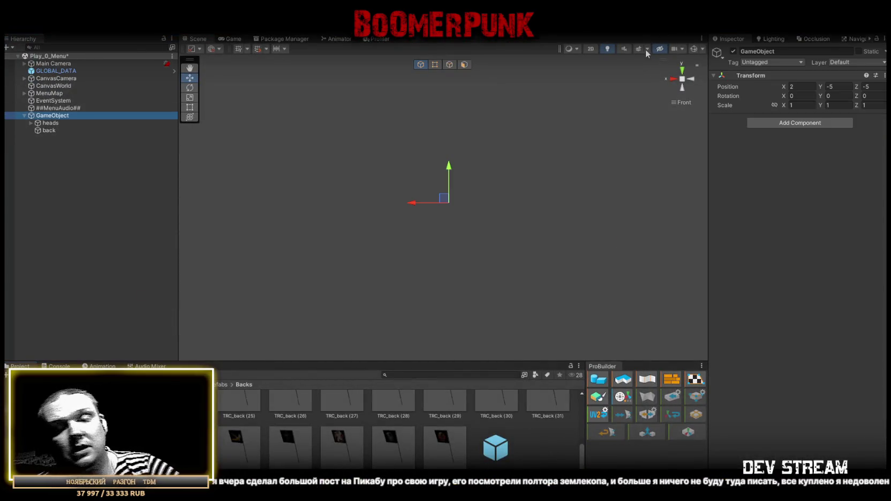
left_click(733, 51)
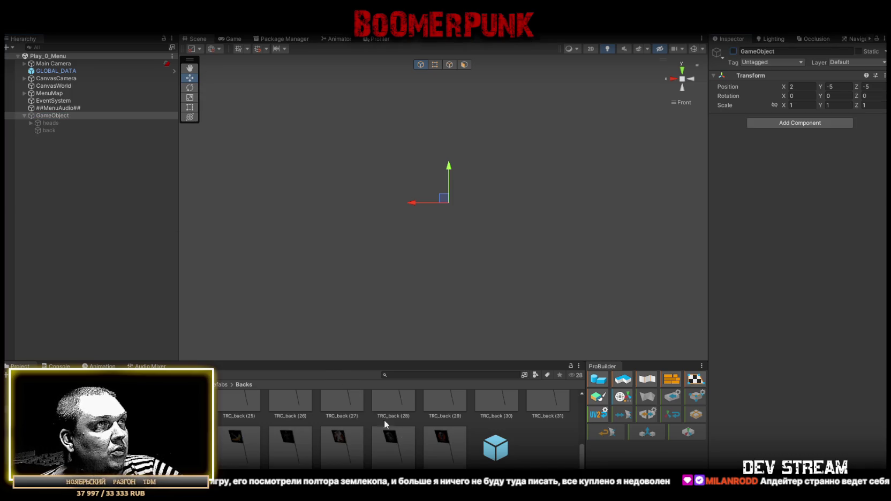
scroll(385, 424, "up", 5)
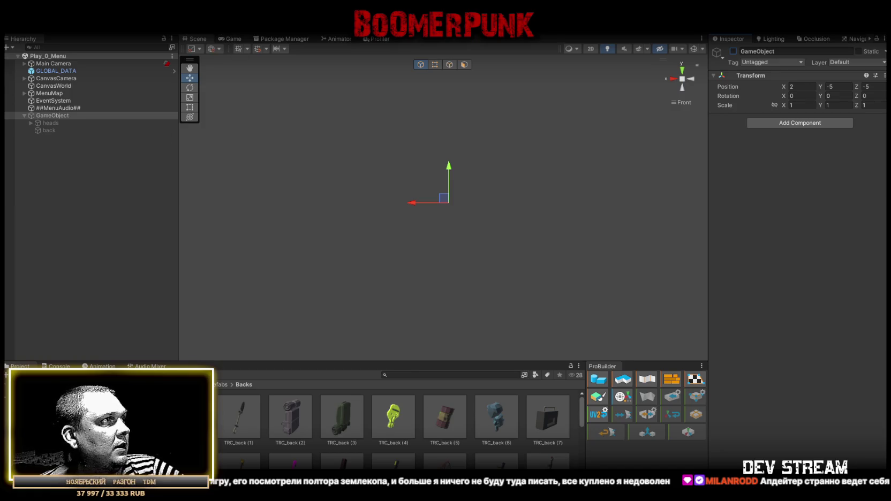
Build the Windows game into the CamShooters folder inside ZapuskalkaBuilds
left_click(243, 40)
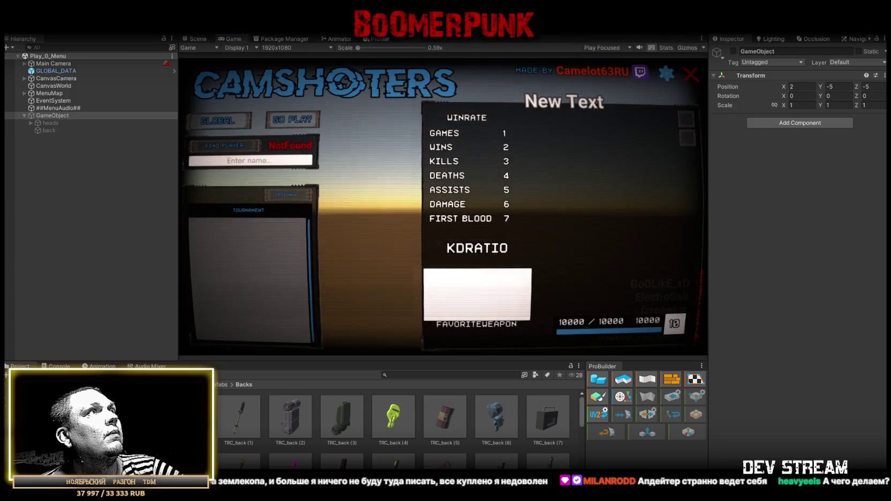
left_click(12, 28)
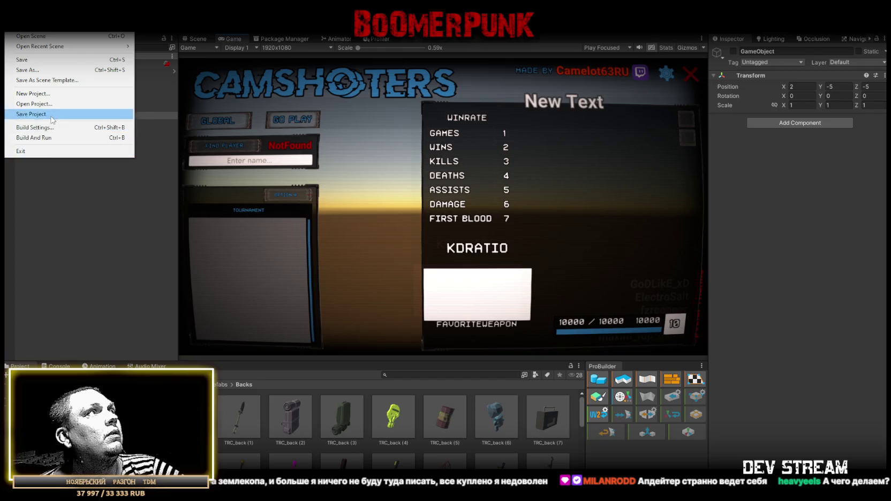
left_click(86, 128)
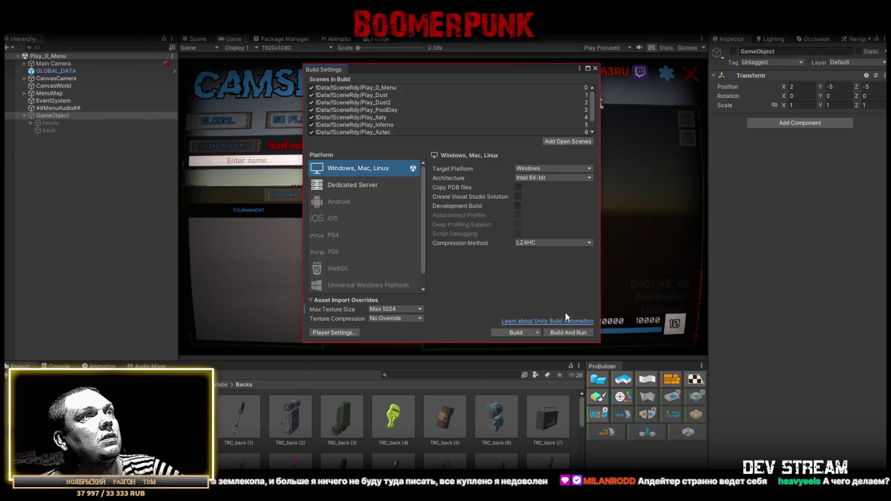
left_click(516, 332)
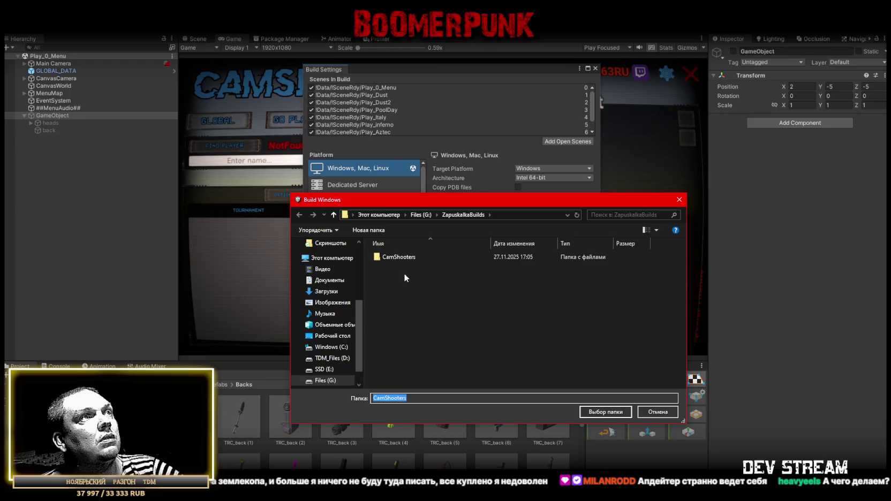
left_click(409, 259)
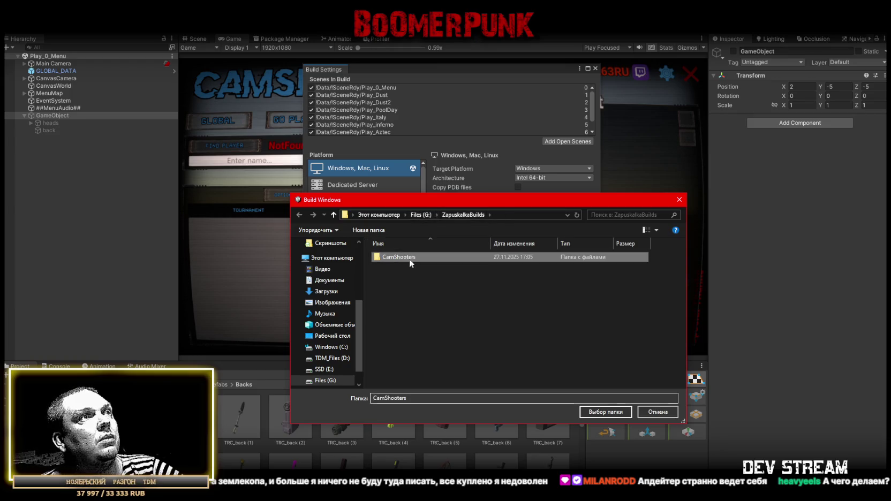
left_click(605, 412)
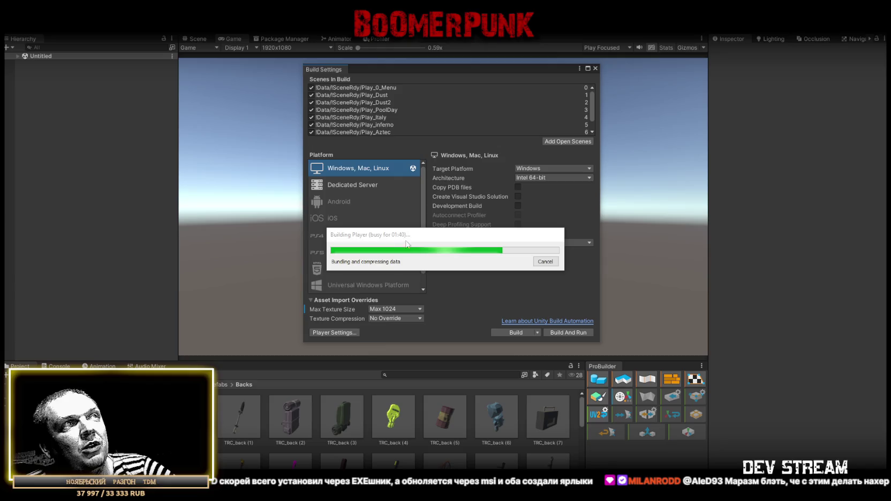
left_click(595, 68)
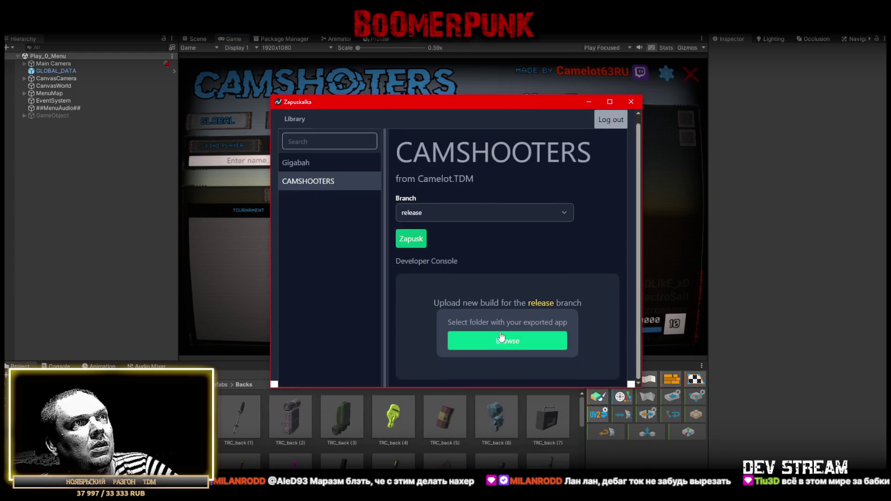
Pick the CamShooters folder in ZapuskalkaBuilds and start uploading it as the release build
left_click(538, 348)
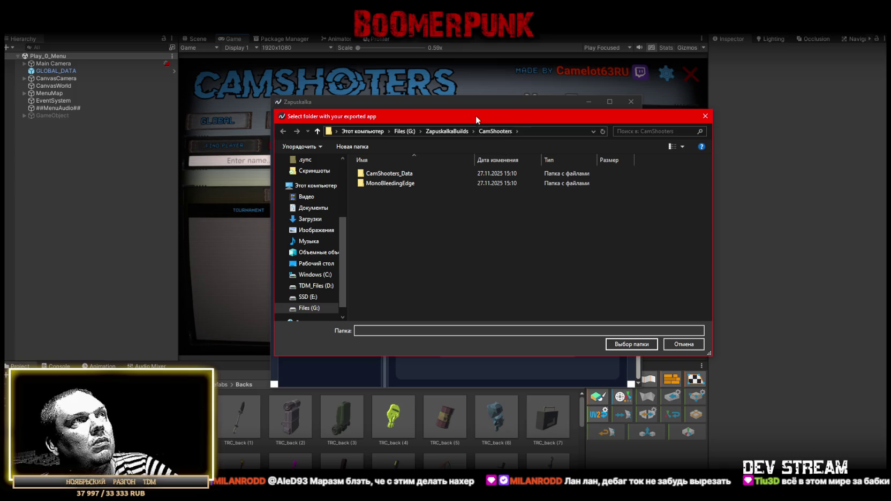
key("Return")
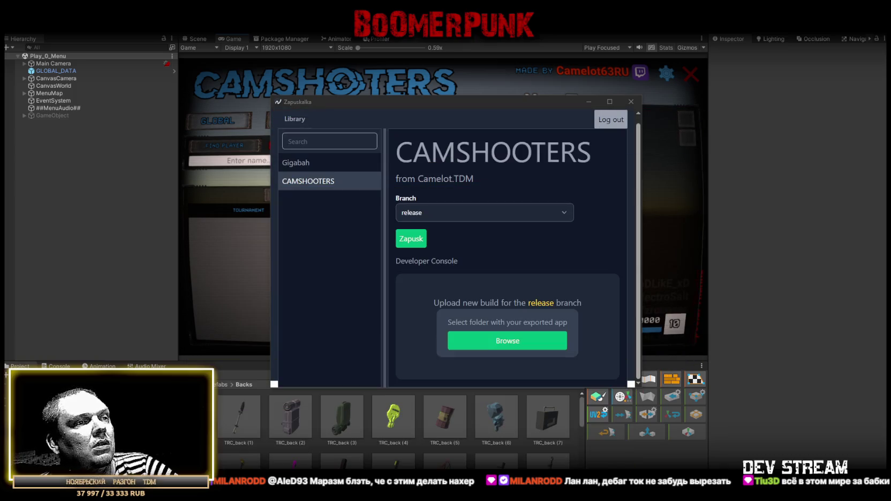
left_click(507, 340)
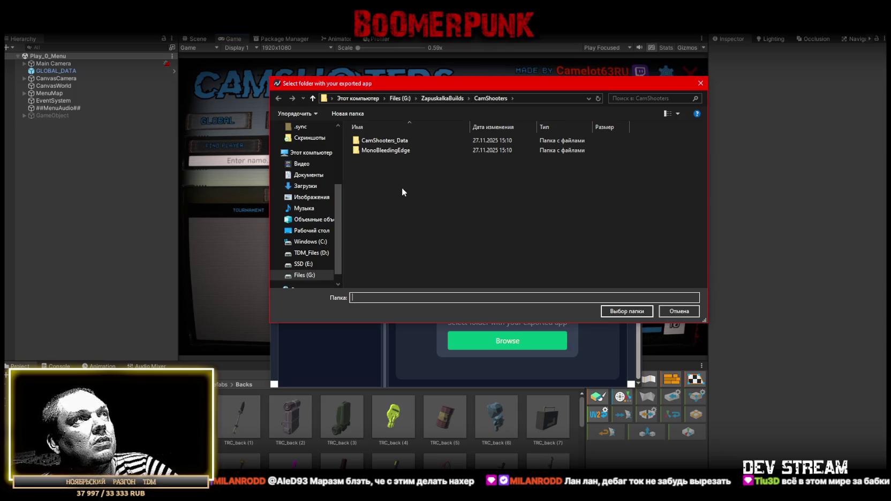
left_click(452, 98)
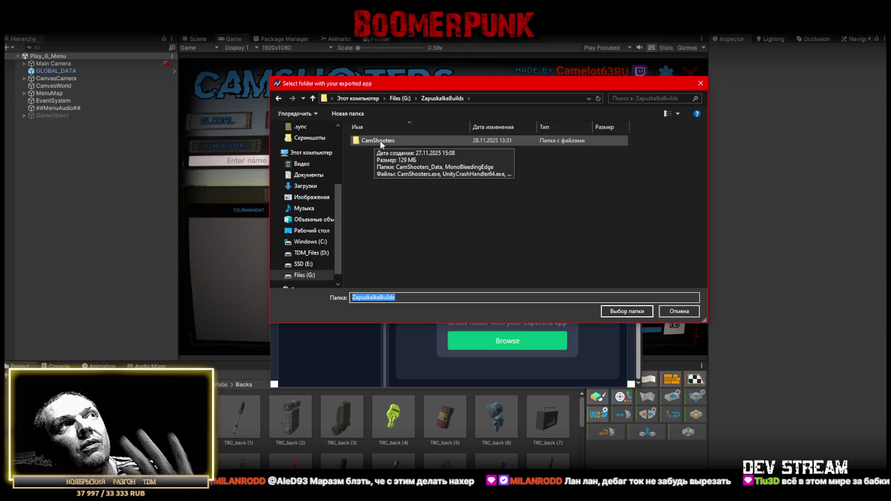
left_click(380, 141)
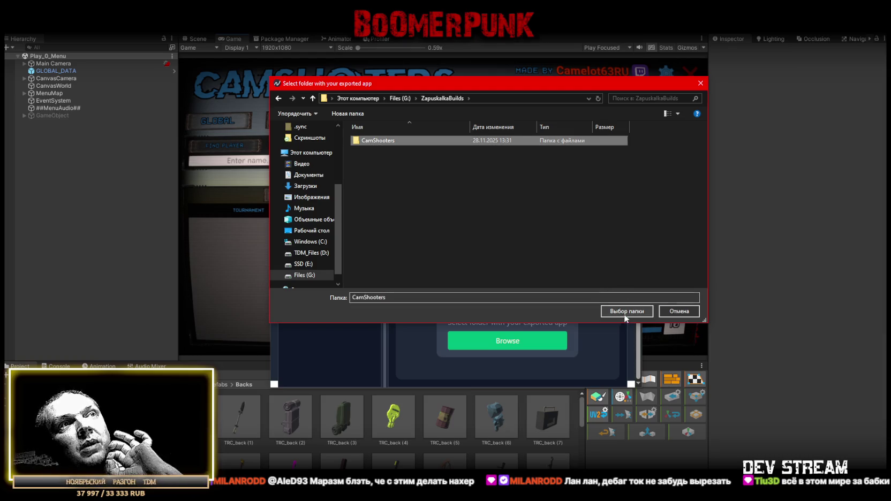
double_click(381, 141)
left_click(438, 101)
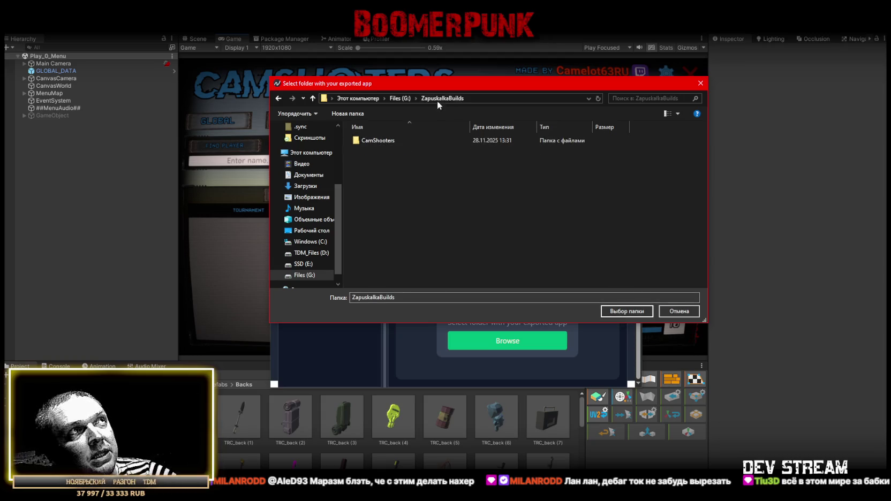
left_click(376, 142)
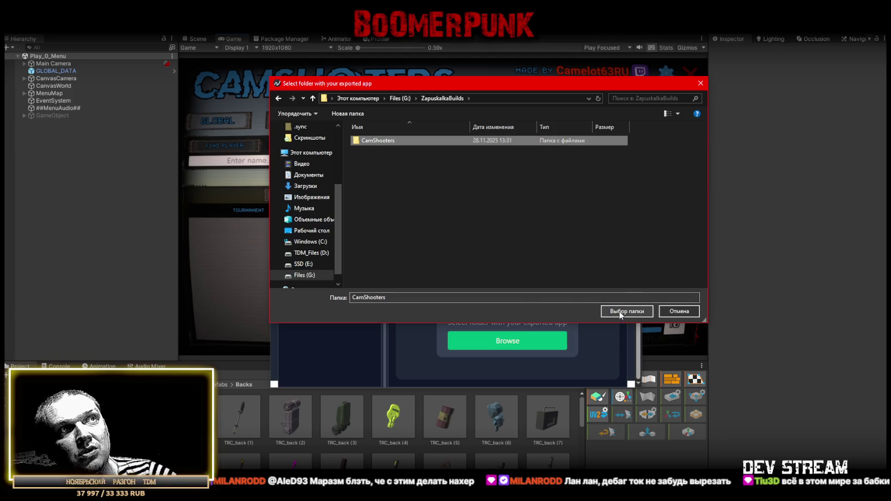
left_click(624, 312)
left_click_drag(521, 107, 524, 63)
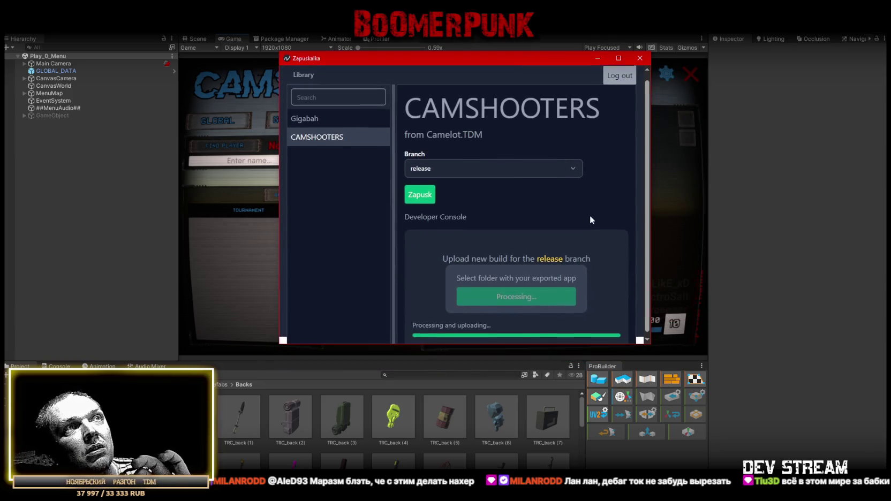
Drag the Zapuskalka window's bottom edge down to make it taller
left_click_drag(622, 345, 631, 410)
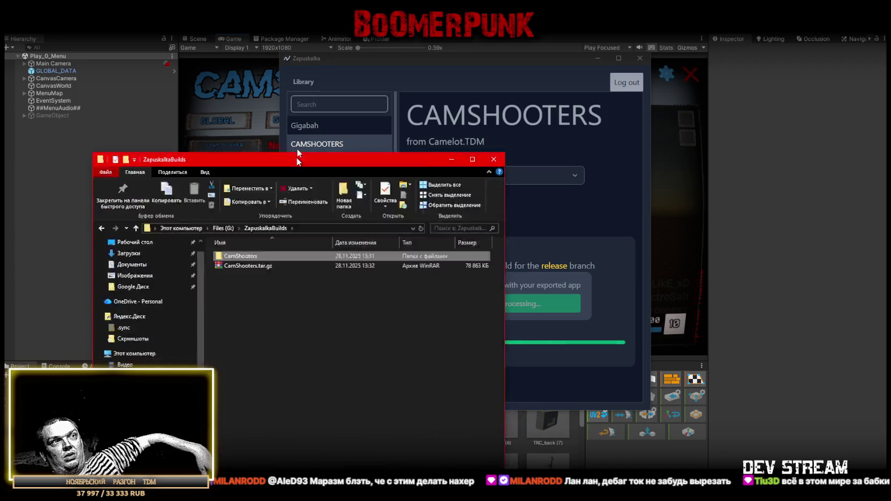
Check CamShooters.tar.gz in ZapuskalkaBuilds, close the folder, and return to Zapuskalka
left_click_drag(293, 160, 258, 63)
left_click(207, 171)
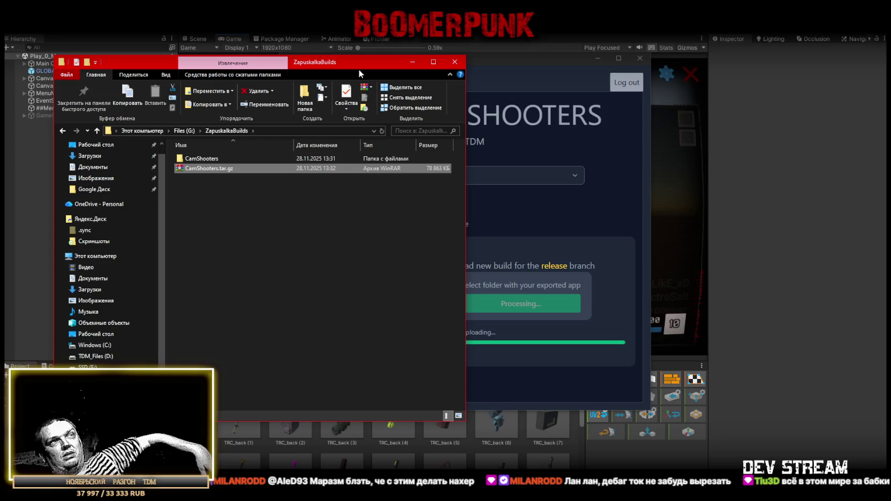
key("alt+F4")
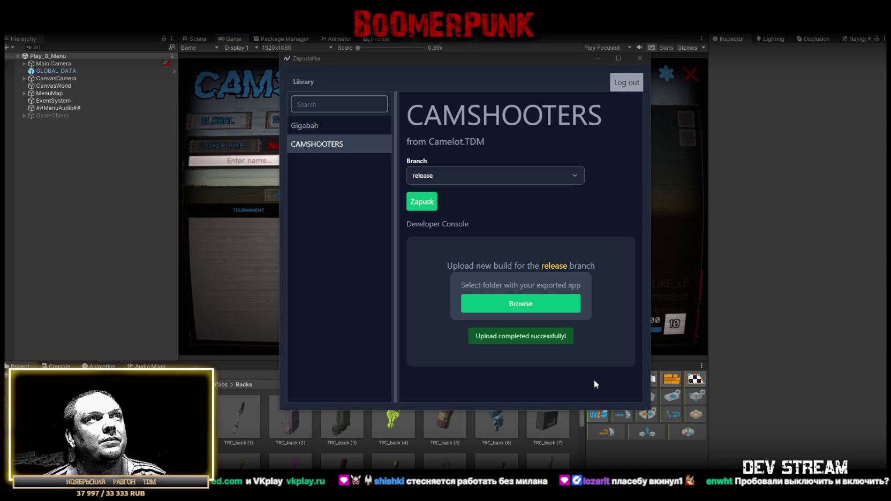
left_click(430, 202)
Launch the newly uploaded CamShooters release build from Zapuskalka
left_click(429, 207)
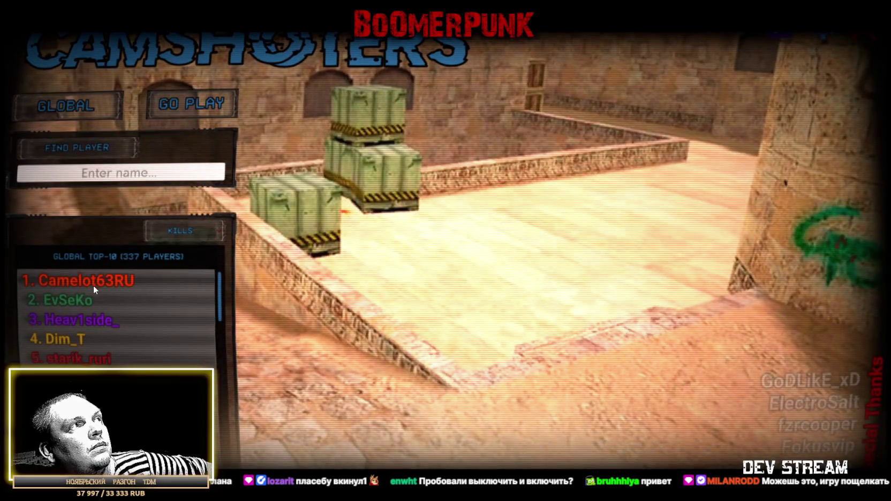
Browse several leaderboard players' stats, then switch to the tournament ranking
left_click(94, 283)
left_click(75, 319)
left_click(63, 358)
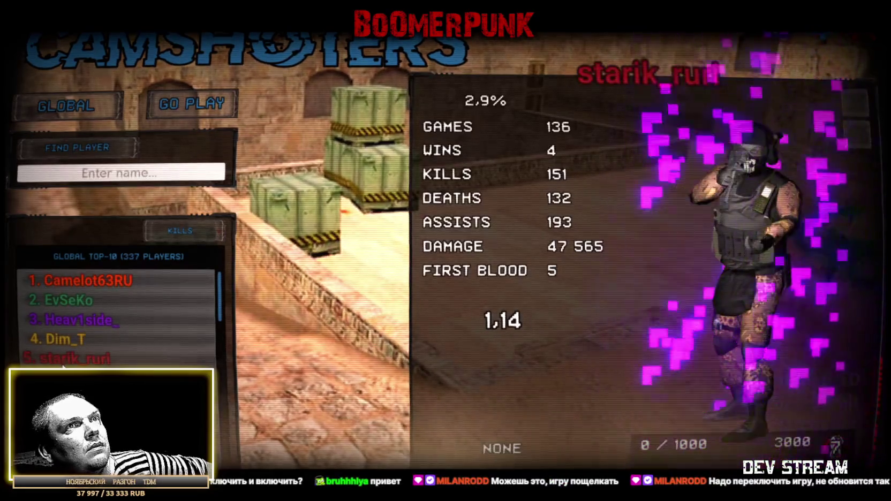
left_click(63, 378)
scroll(107, 322, "down", 3)
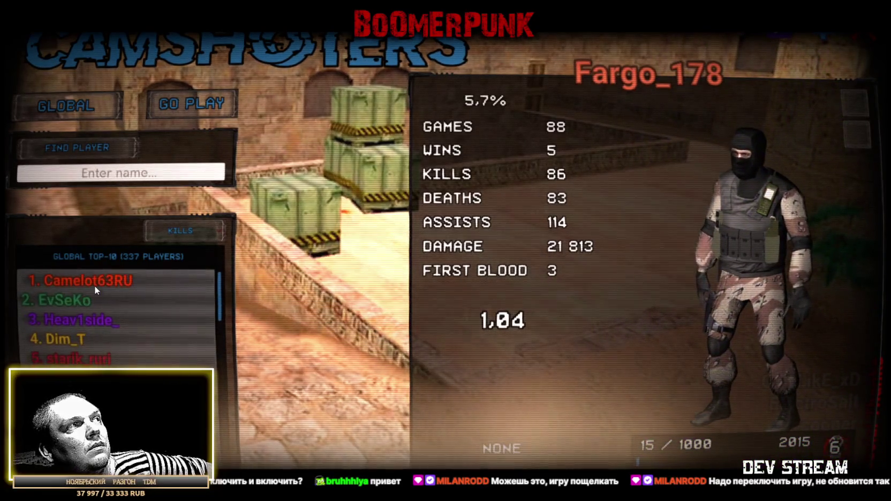
left_click(58, 107)
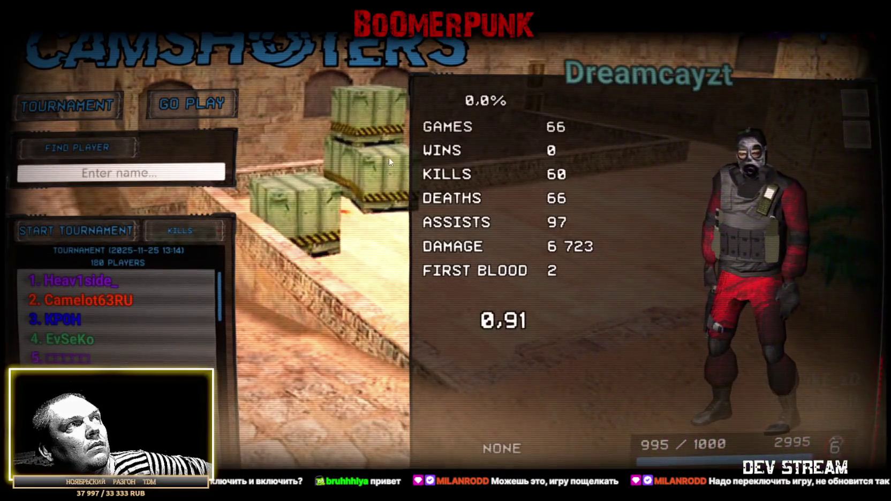
Choose the airplane map from the map list
left_click(211, 97)
scroll(758, 299, "down", 3)
scroll(756, 301, "down", 2)
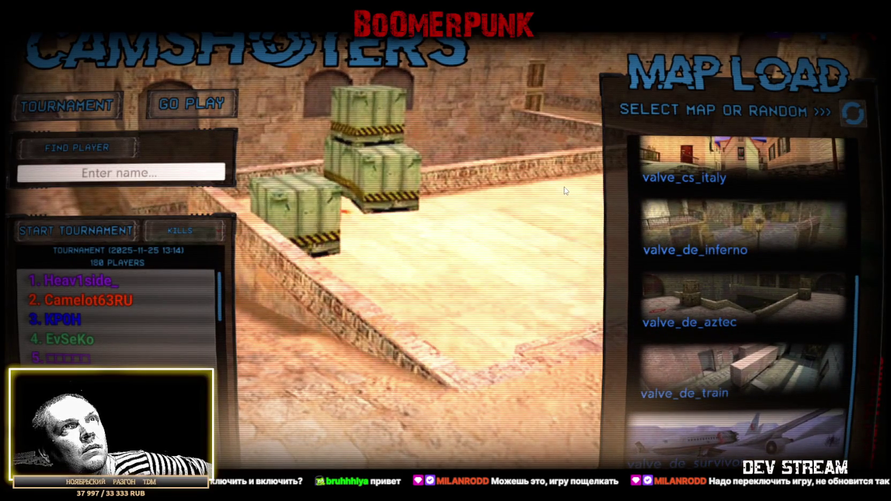
left_click(696, 439)
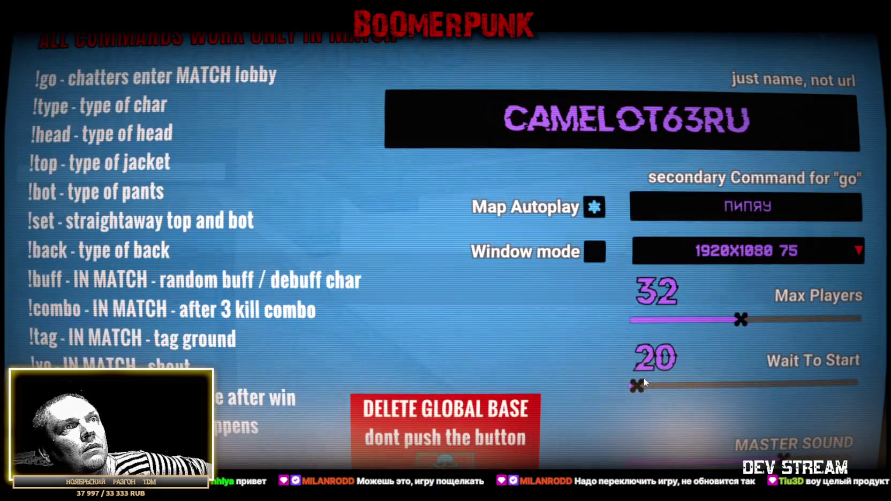
Raise Wait To Start to 40 and set resolution to 1920x1080 at 60 Hz
left_click(730, 385)
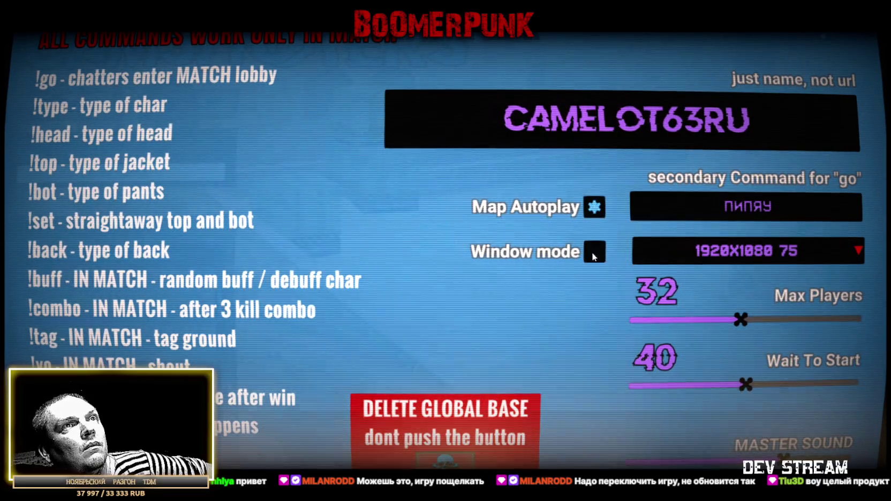
left_click(856, 252)
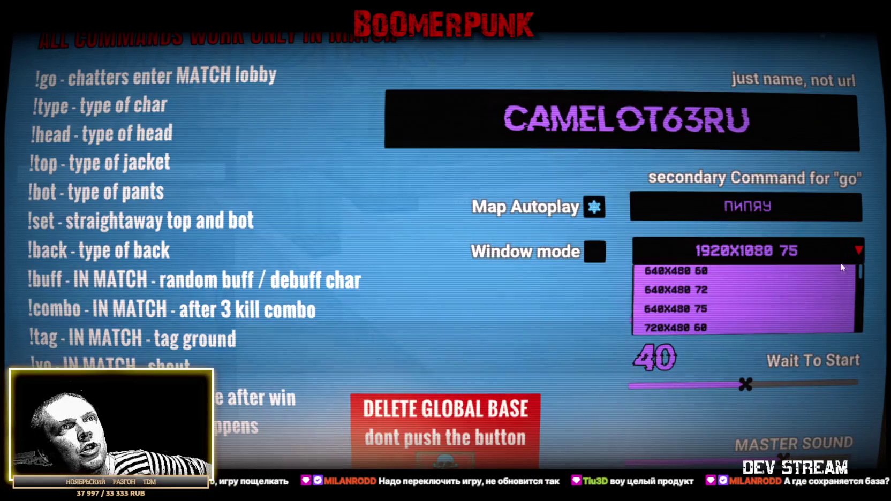
scroll(723, 316, "down", 10)
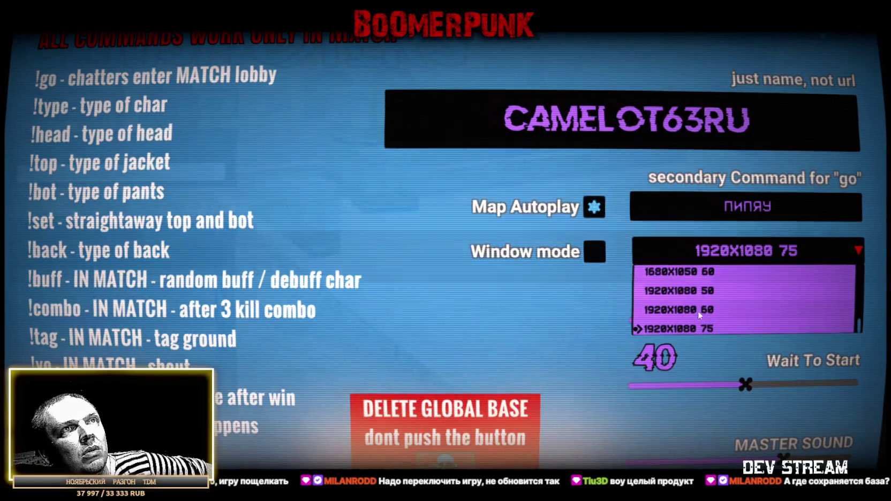
left_click(748, 305)
key("Escape")
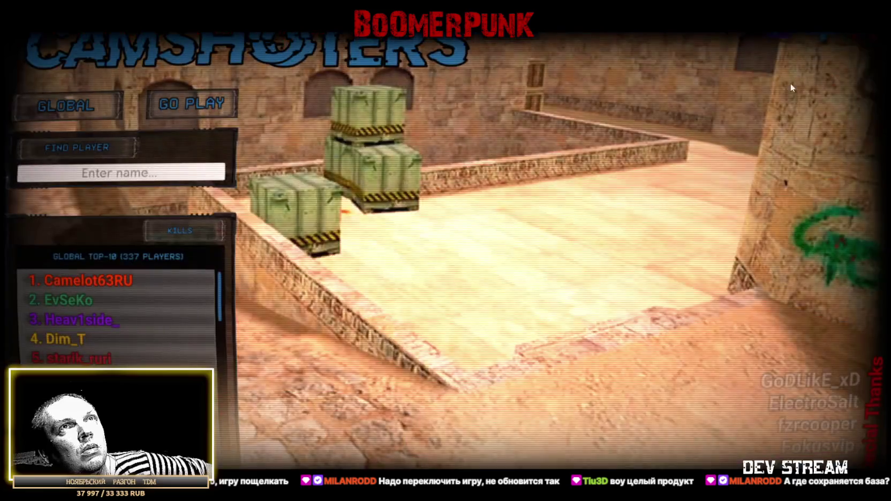
Load the airplane map and run the character forward into the live match
left_click(181, 99)
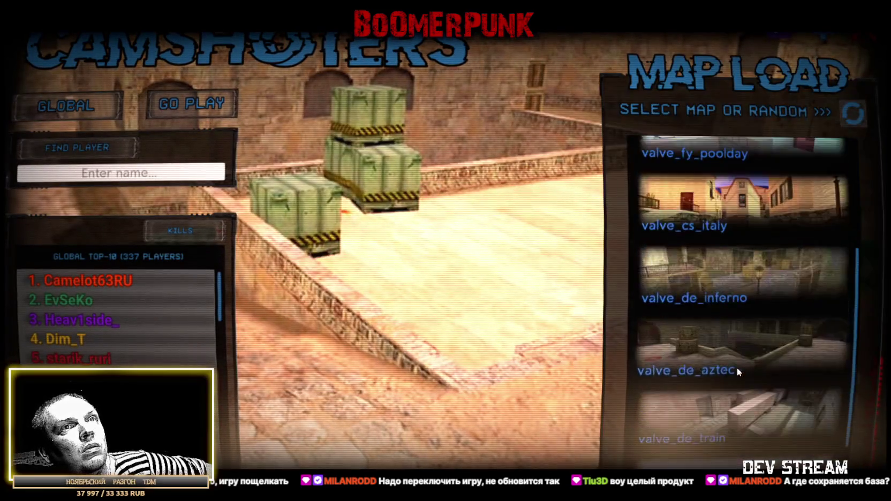
scroll(736, 369, "down", 1)
left_click(746, 436)
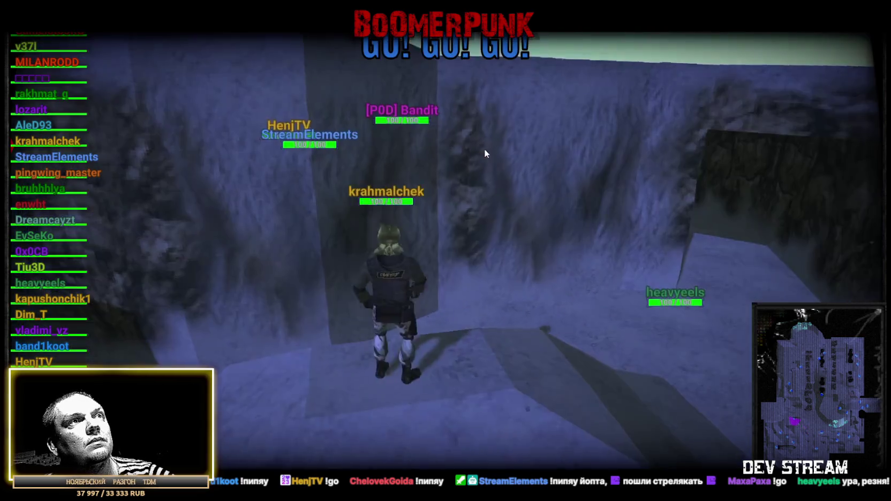
key("w")
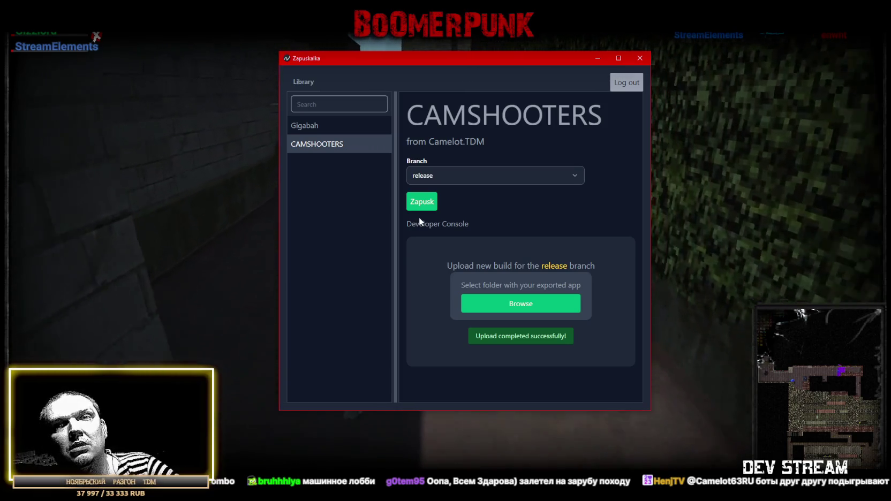
Bring the CamShooters game window in front of the launcher
left_click(166, 283)
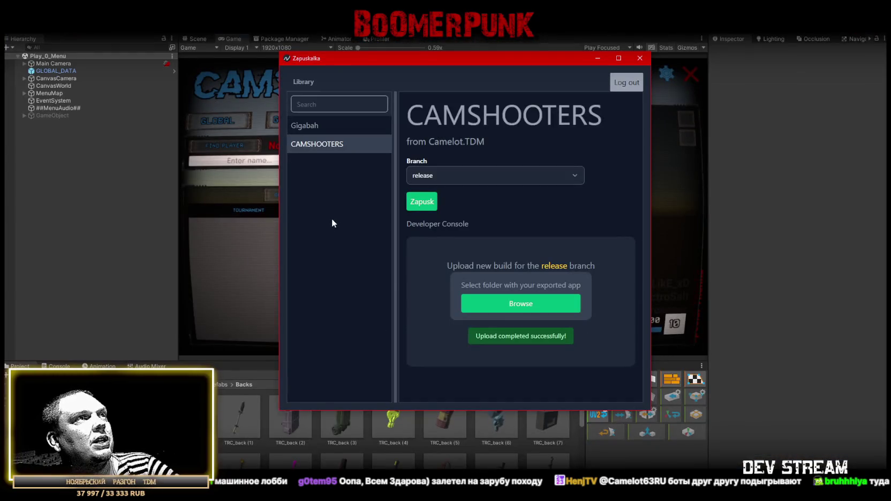
Reload Zapuskalka and install the new CamShooters release build update
right_click(331, 219)
left_click(361, 242)
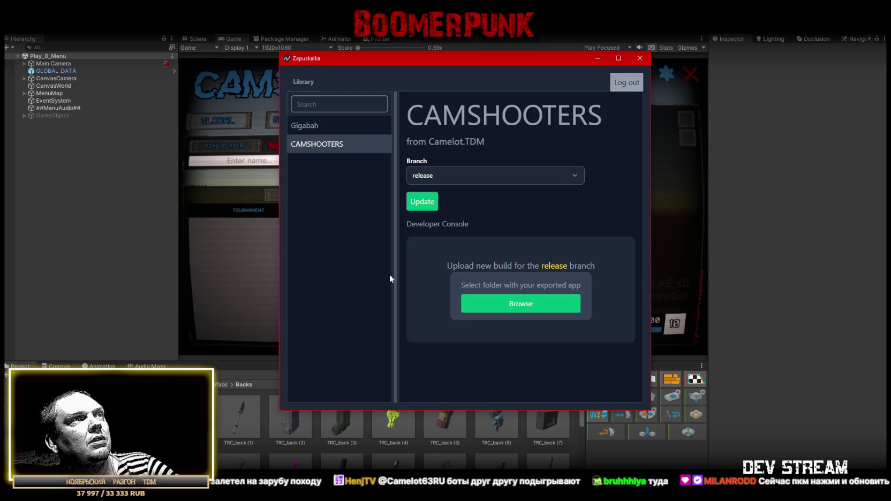
left_click(421, 204)
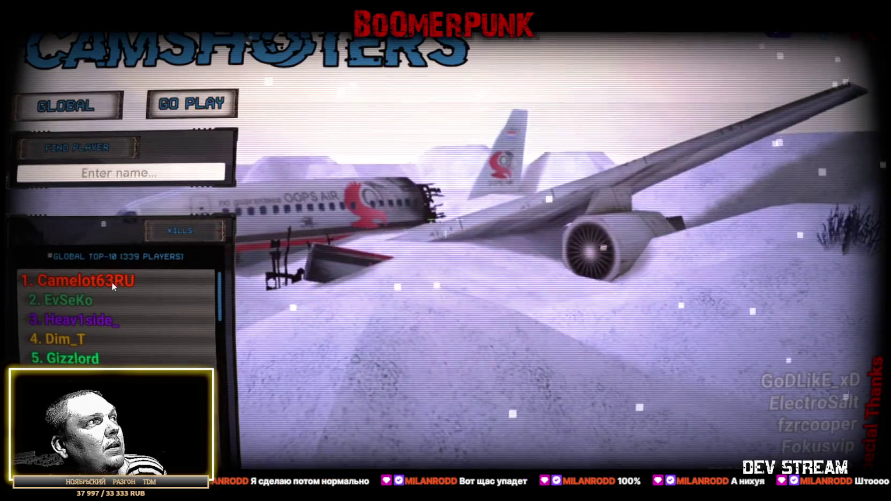
Check the top-ranked and third-ranked players' stats in the GLOBAL list, then open settings
left_click(112, 281)
left_click(80, 315)
left_click(81, 280)
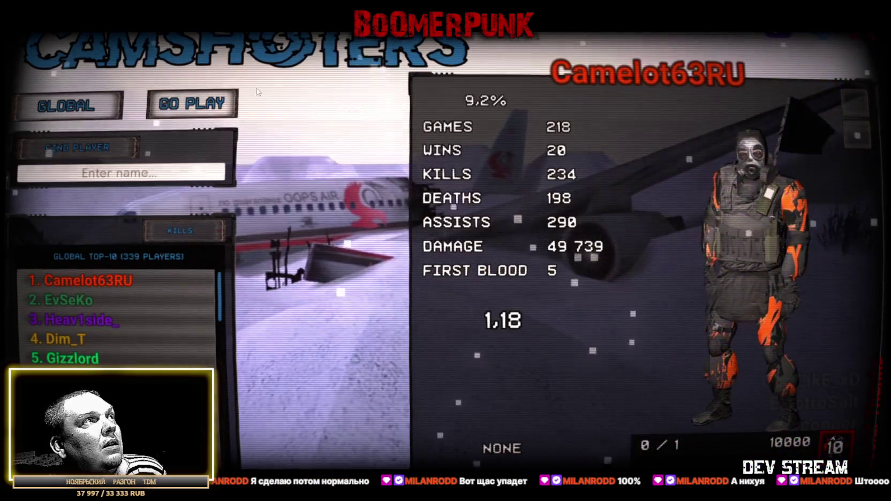
left_click(833, 31)
left_click(834, 31)
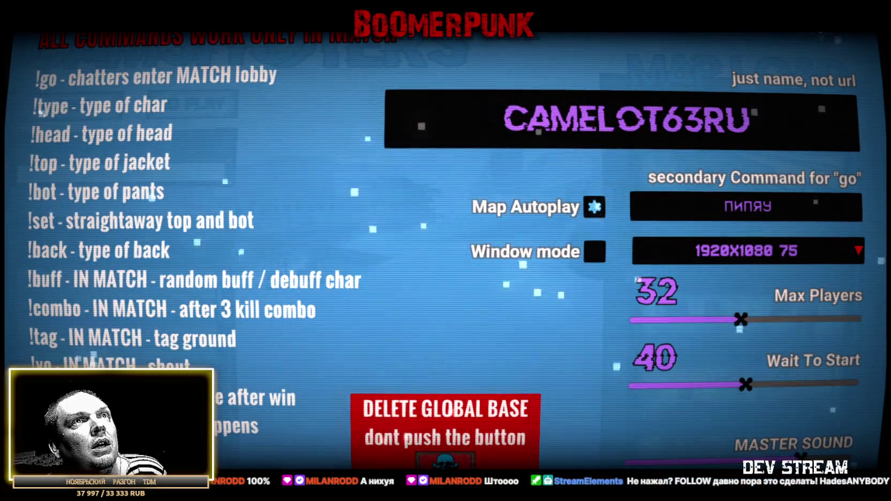
Leave settings and start a match on valve_de_aztec from the MAP LOAD list
key("Escape")
scroll(738, 266, "down", 3)
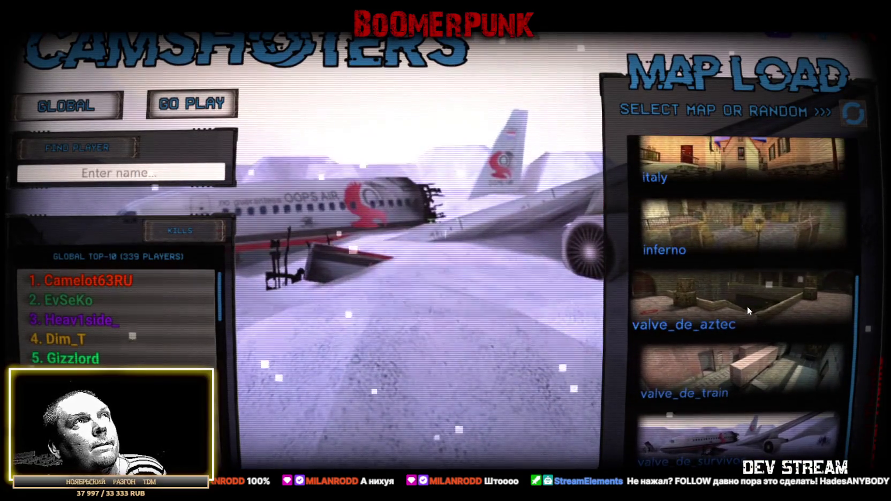
left_click(746, 304)
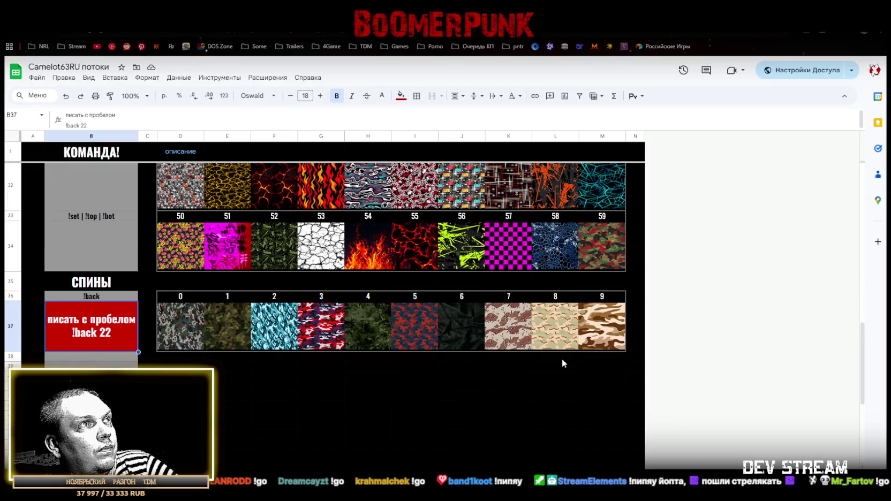
Scroll the texture-code sheet back up, then switch away to the CamShooters match
scroll(563, 364, "up", 3)
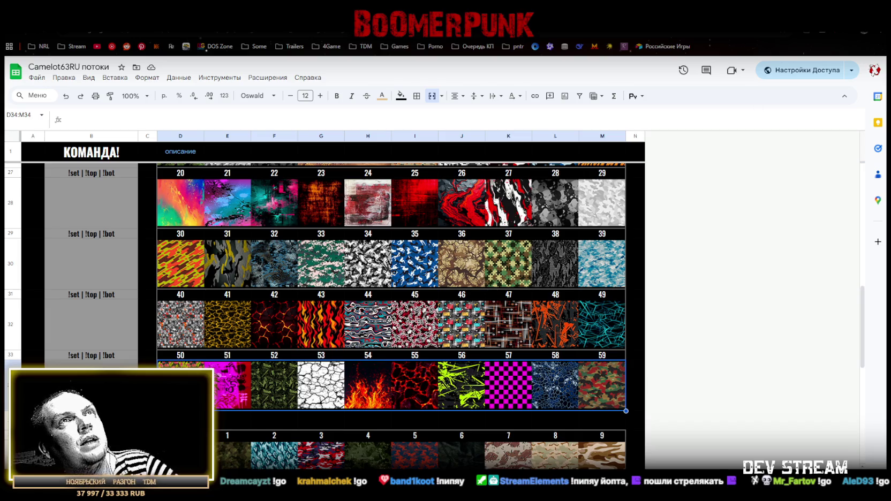
key("alt+Tab")
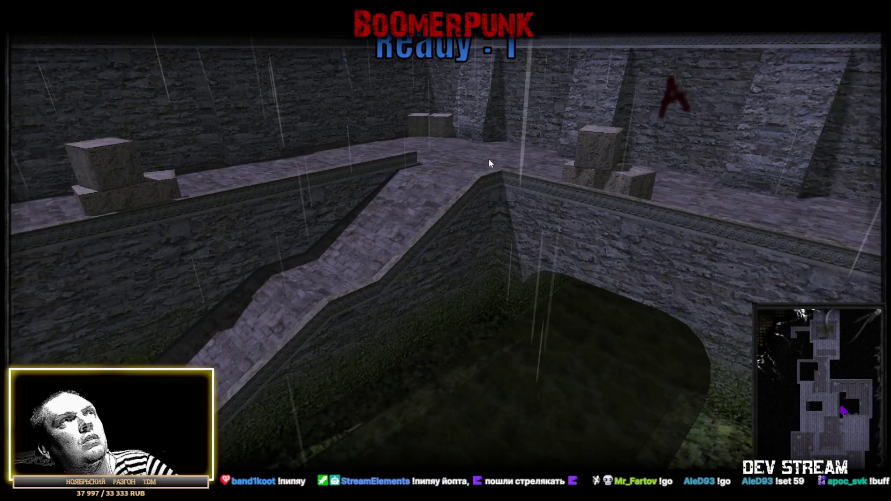